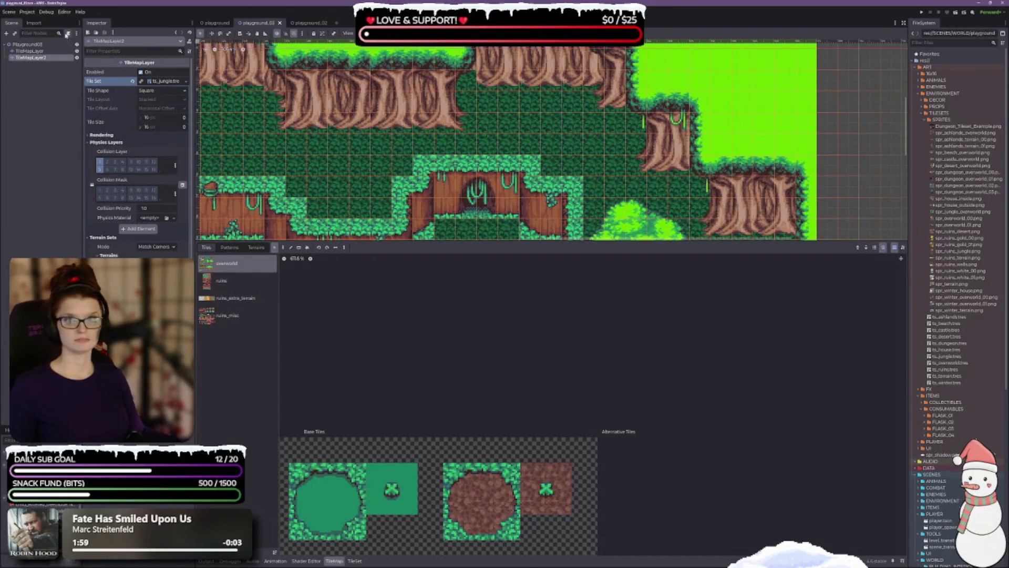
Step: Select the TileMapLayer node to bring up its jungle tileset tiles for painting
click(29, 51)
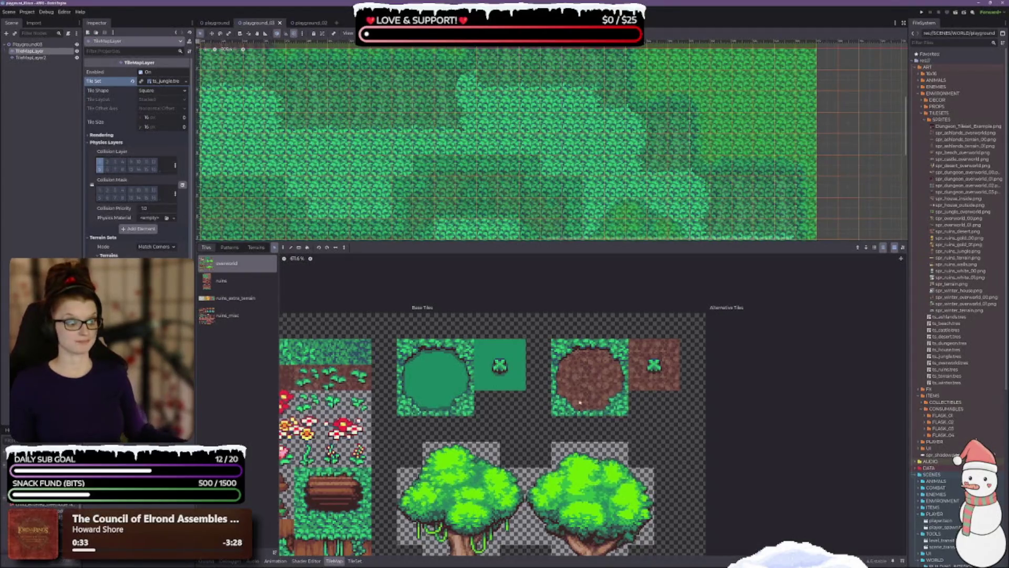
Step: Enlarge the canvas and zoom out over the painted grass field and dirt clearing
scroll(549, 391, down, 2)
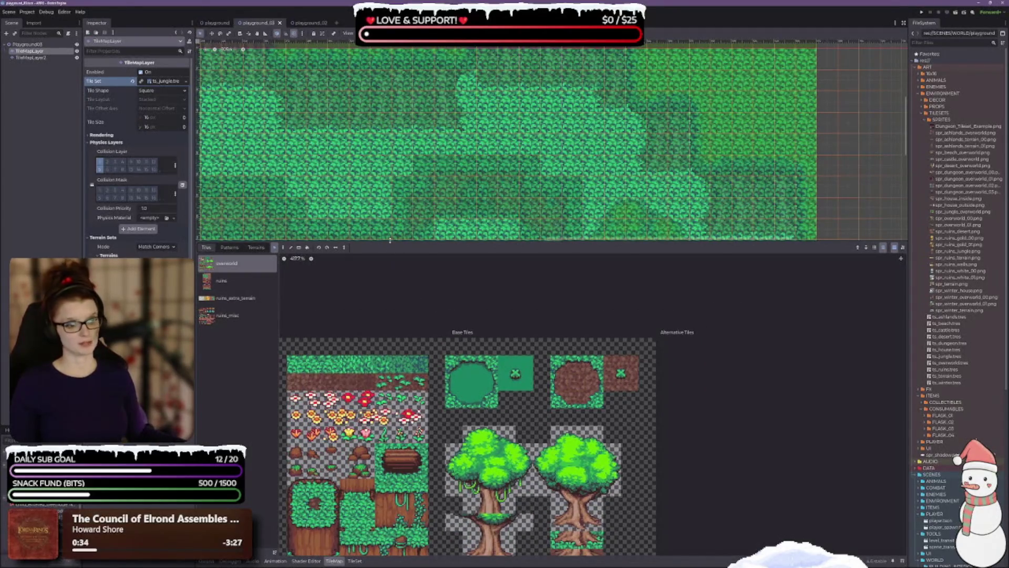
drag(392, 243, 391, 423)
scroll(625, 167, up, 2)
scroll(624, 167, down, 4)
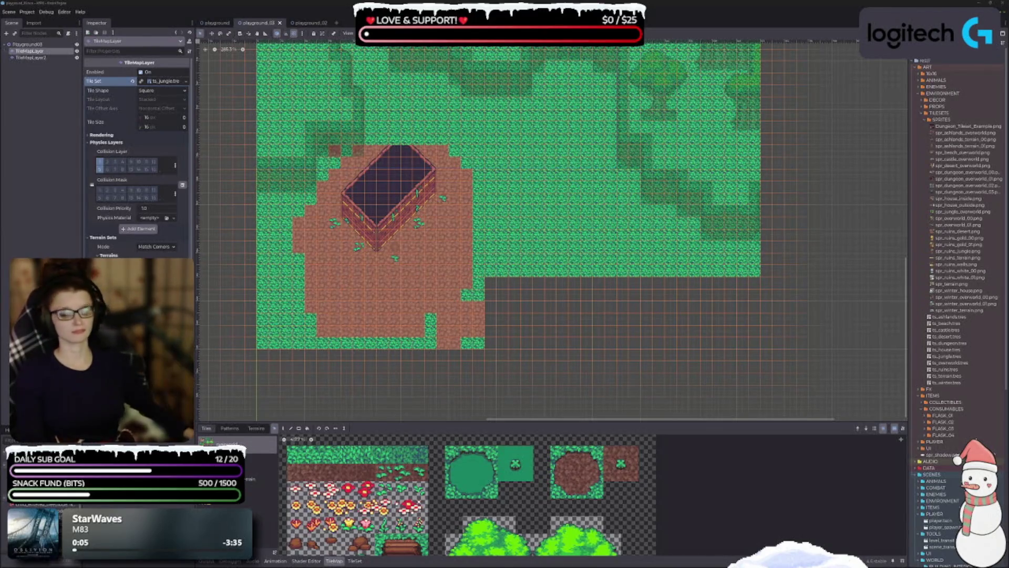
Step: Centre the view on the jungle tilemap and collapse the tile palette to enlarge the map
key(f)
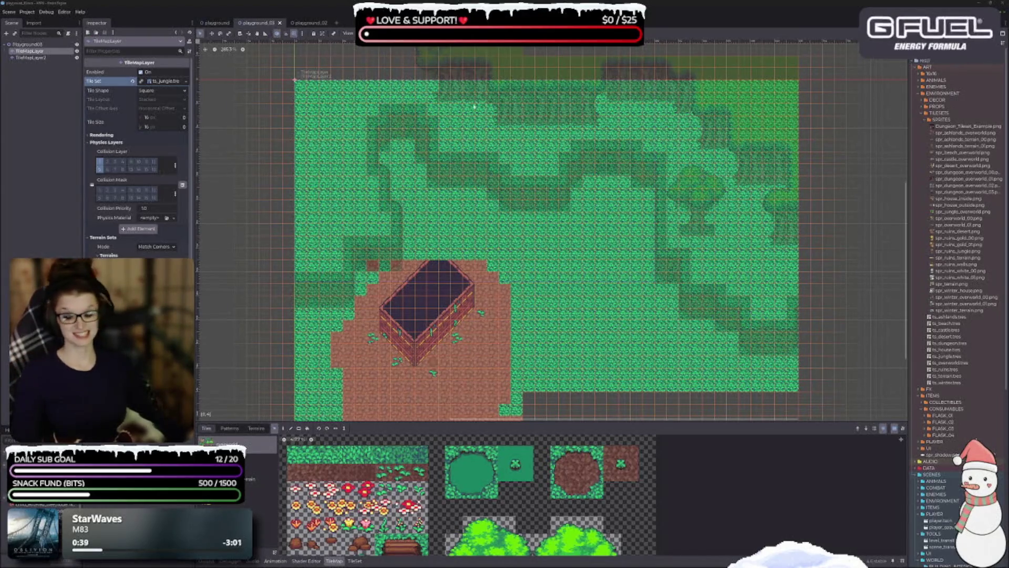
scroll(490, 398, down, 1)
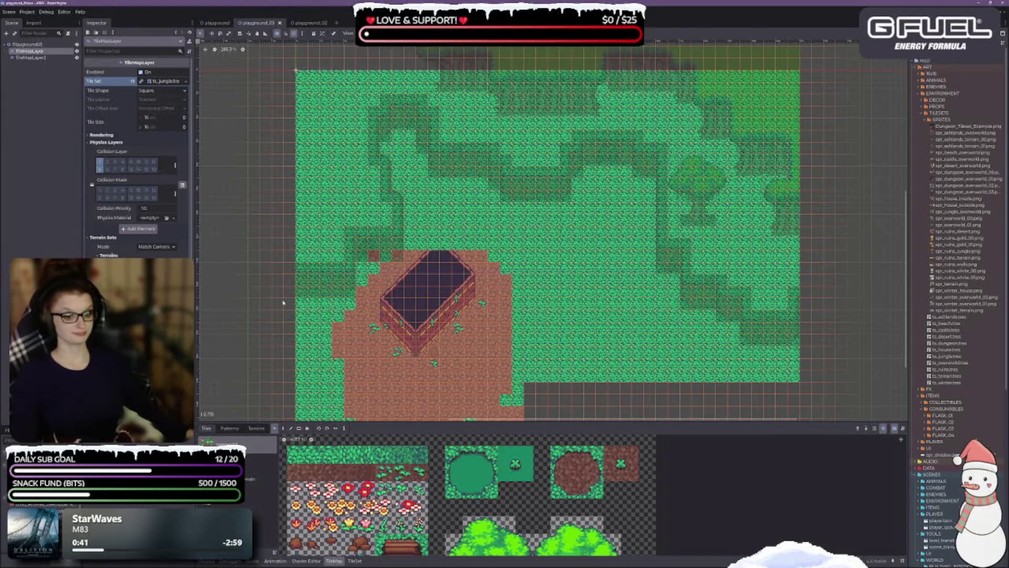
click(335, 561)
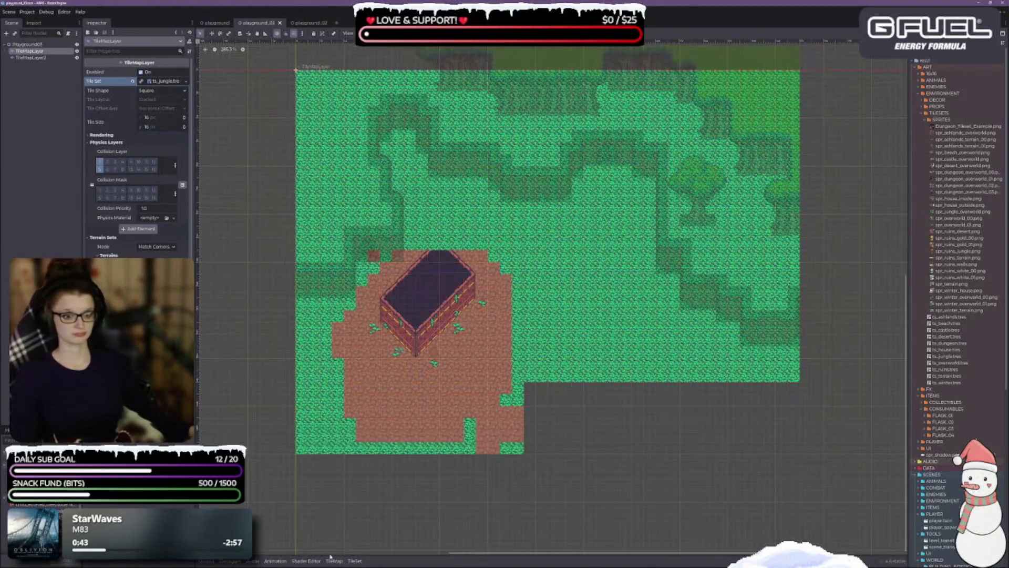
scroll(385, 135, up, 5)
scroll(386, 136, right, 3)
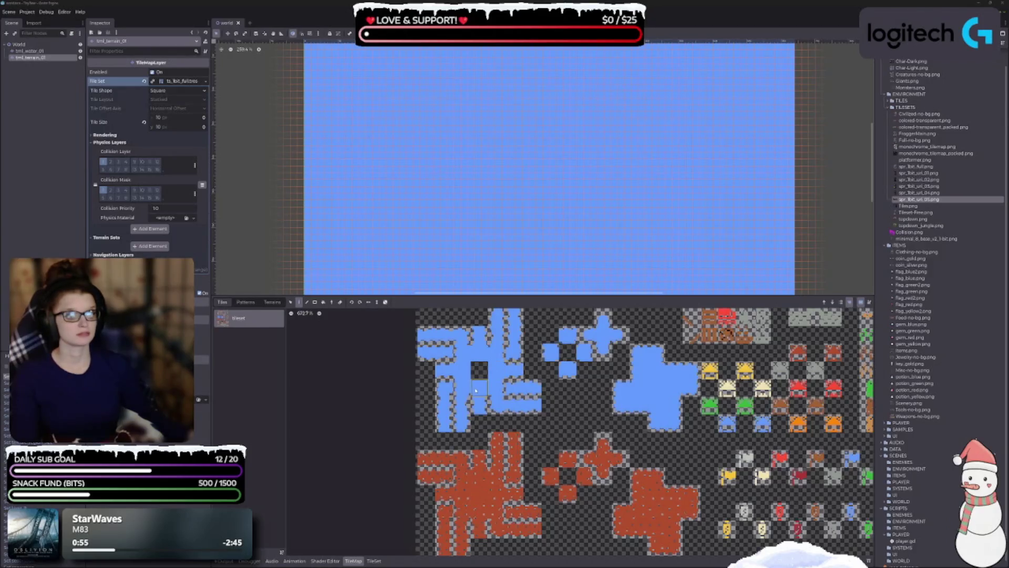
Step: Hide the TileMap panel to give the map room, then close the Godot editor
mouse_move(482, 296)
mouse_down()
mouse_move(476, 350)
mouse_move(471, 279)
mouse_up()
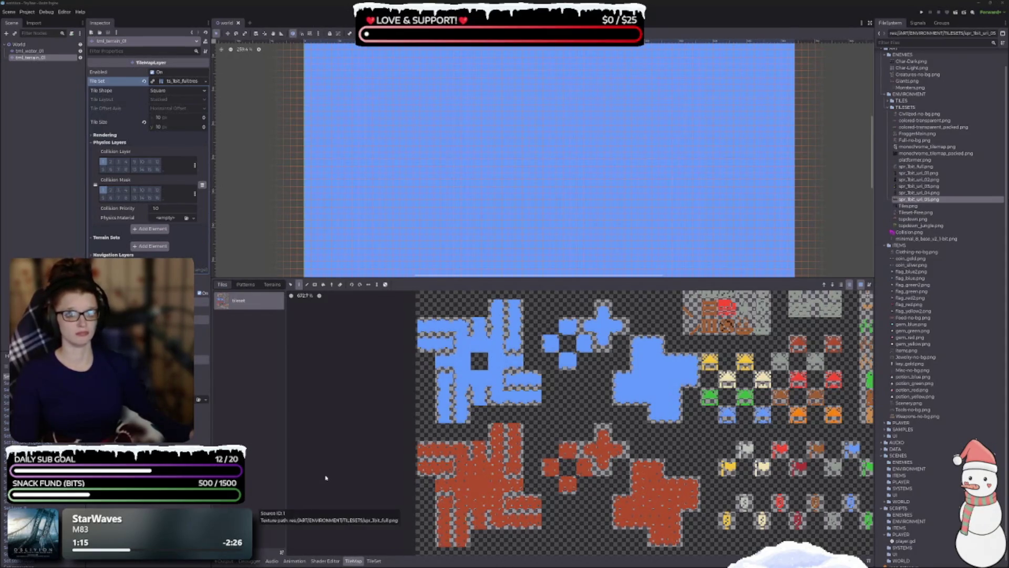
click(353, 560)
scroll(408, 303, down, 3)
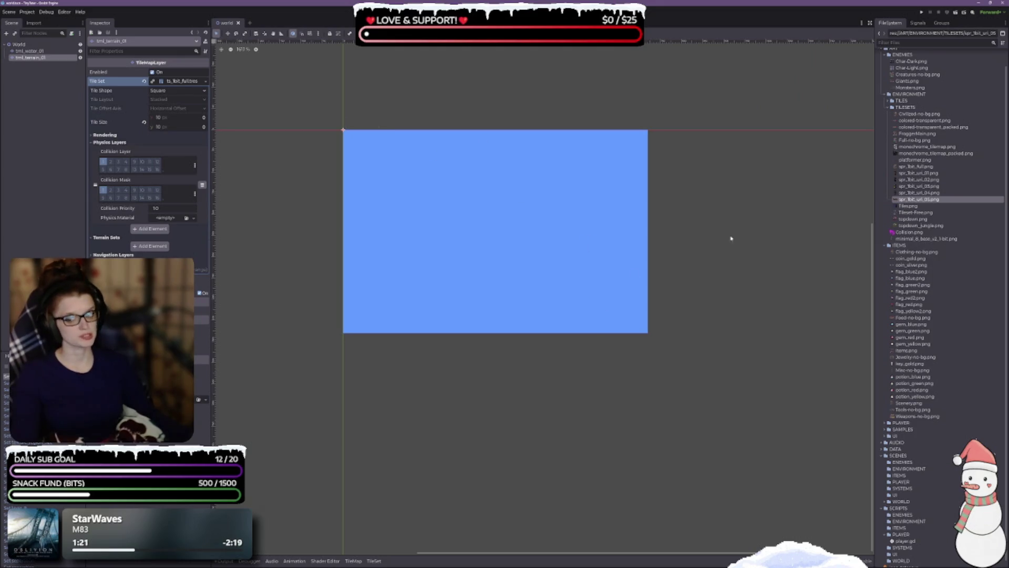
click(1002, 2)
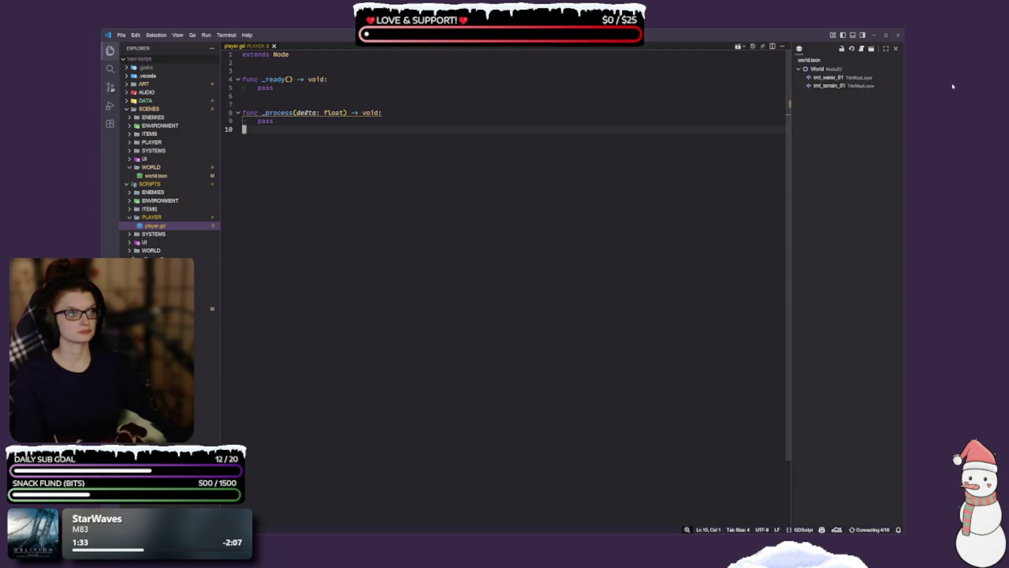
Step: Close the Visual Studio Code window showing player.gd
click(897, 35)
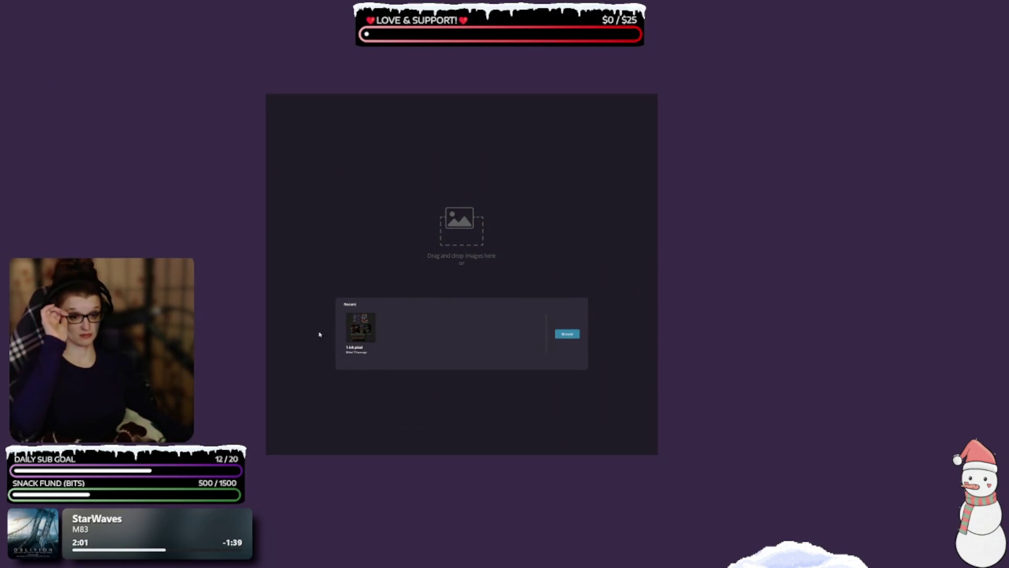
Step: Open the recent reference board and place an enlarged green jungle map beside the sprite sheets
click(361, 341)
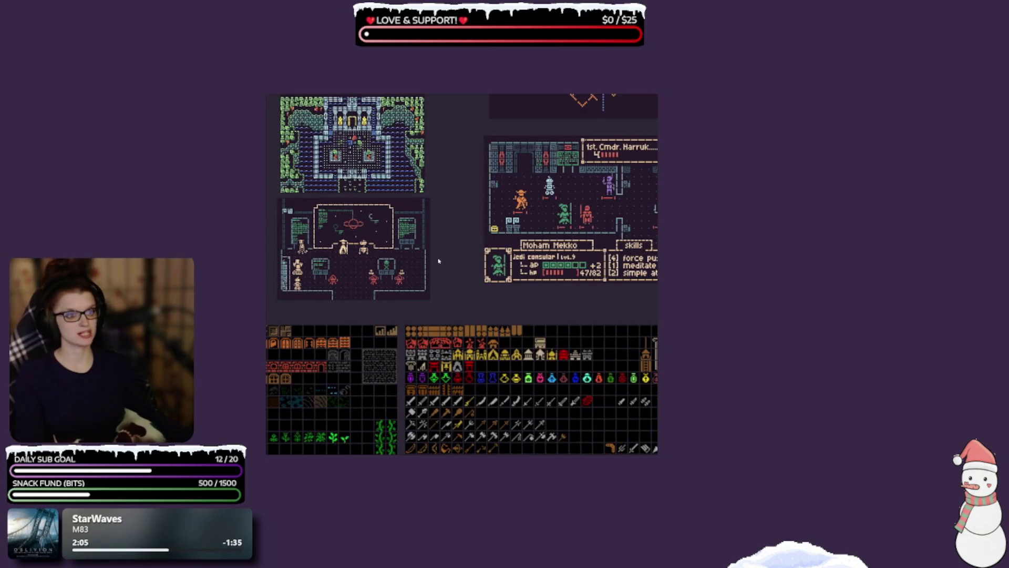
scroll(511, 245, down, 4)
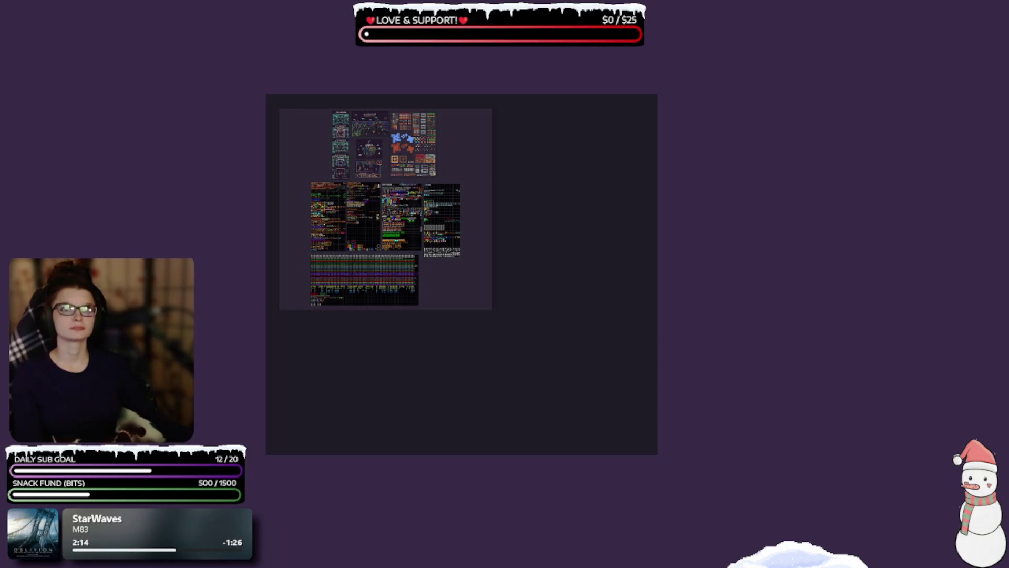
drag(105, 165, 517, 198)
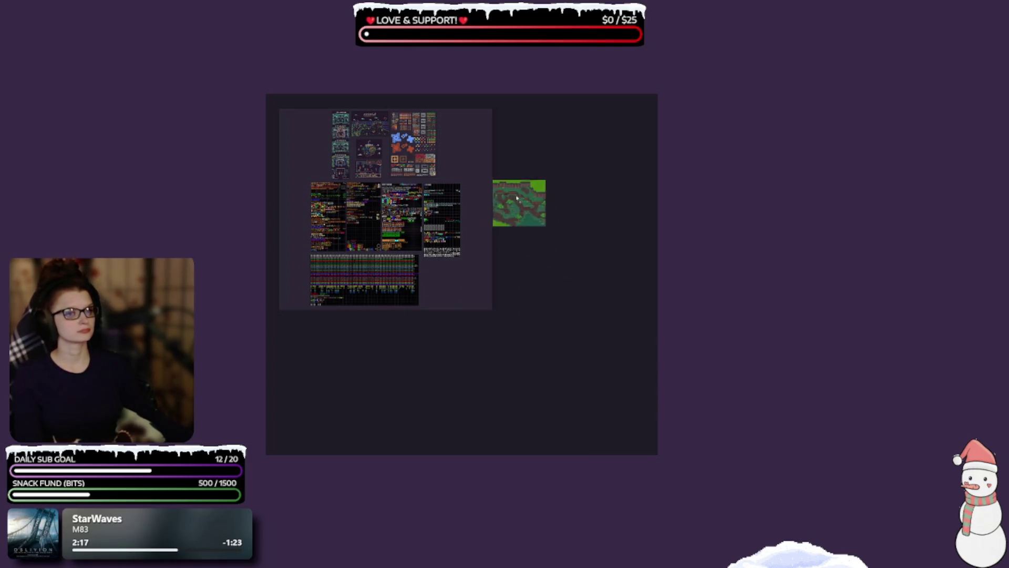
scroll(525, 207, up, 2)
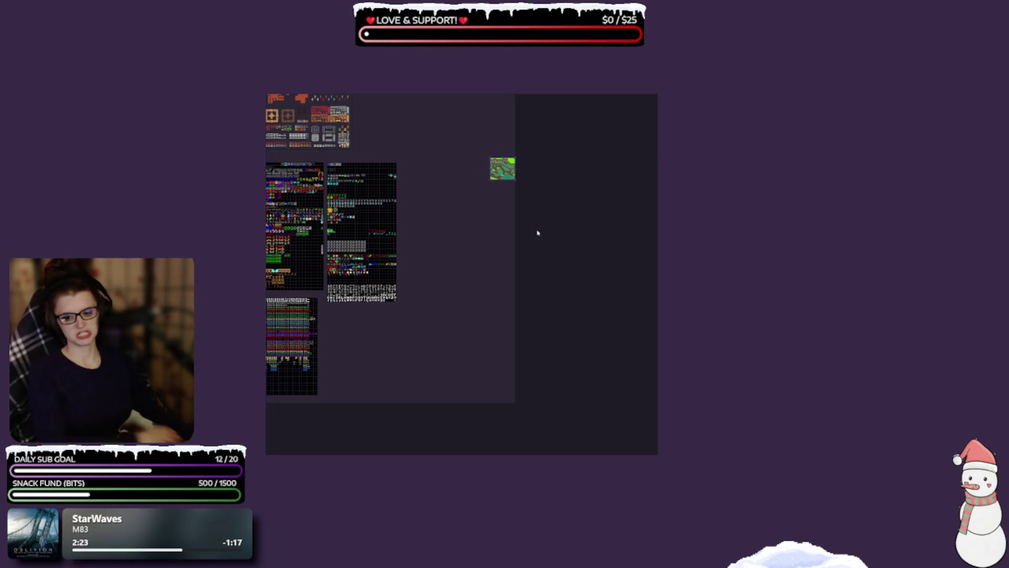
scroll(478, 264, up, 1)
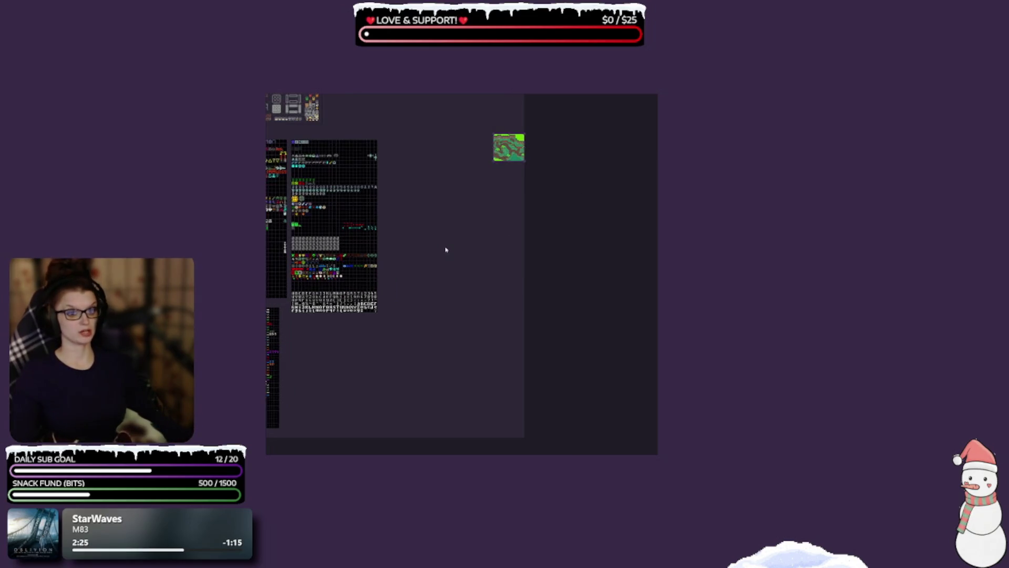
mouse_move(523, 161)
mouse_down()
mouse_move(541, 176)
mouse_move(531, 171)
mouse_move(569, 153)
mouse_move(562, 147)
mouse_up()
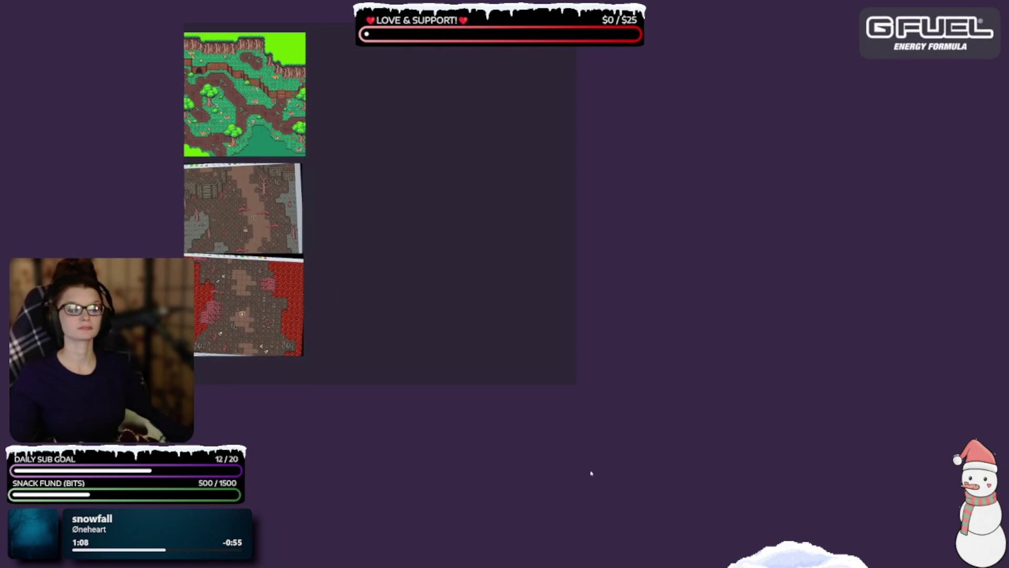
Step: Widen the board and add a new map screenshot beside the green jungle map
mouse_move(574, 384)
mouse_down()
mouse_move(637, 461)
mouse_move(815, 513)
mouse_up()
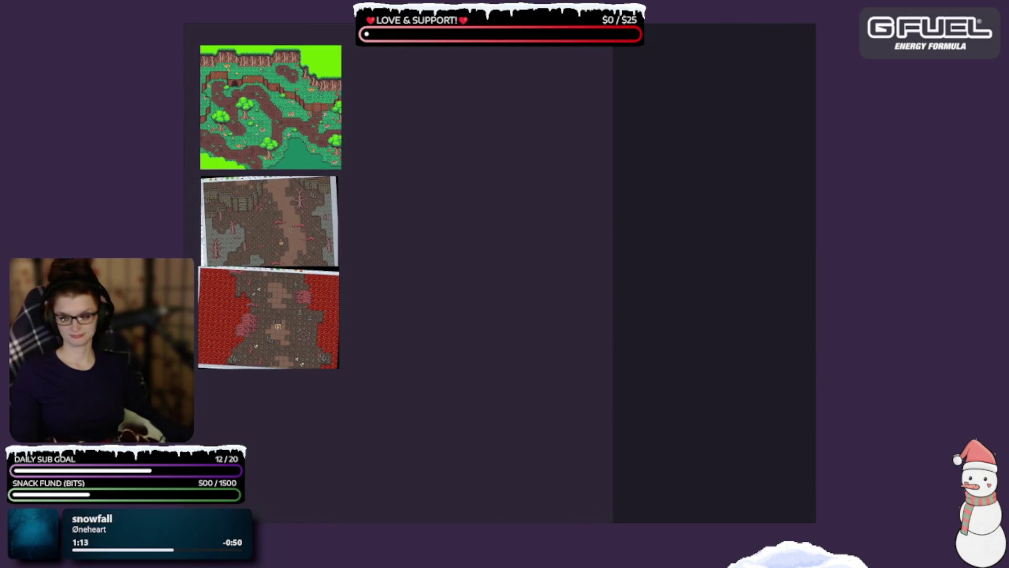
drag(271, 216, 476, 147)
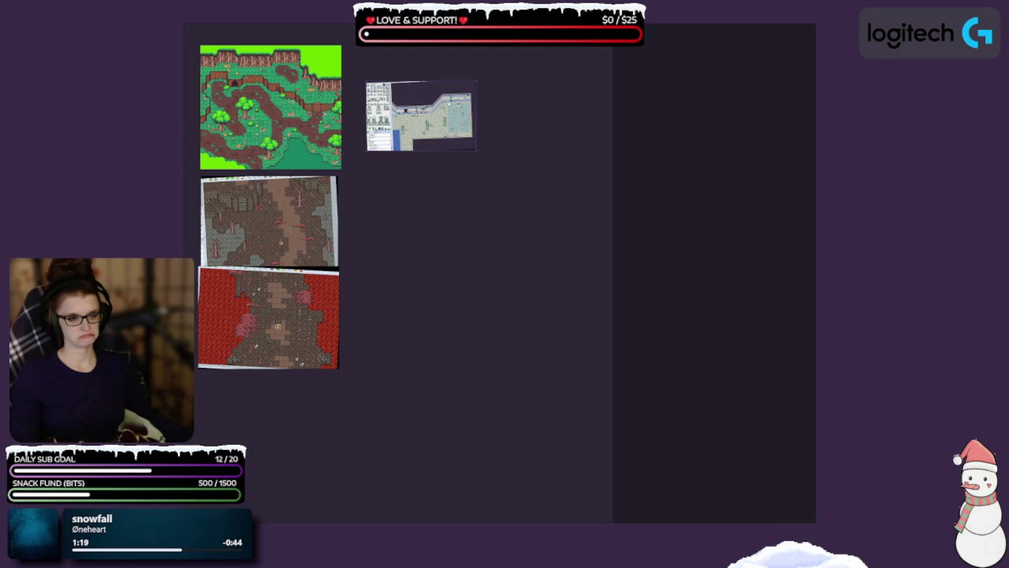
drag(554, 180, 423, 71)
scroll(467, 123, up, 2)
scroll(467, 123, down, 1)
drag(468, 123, 417, 114)
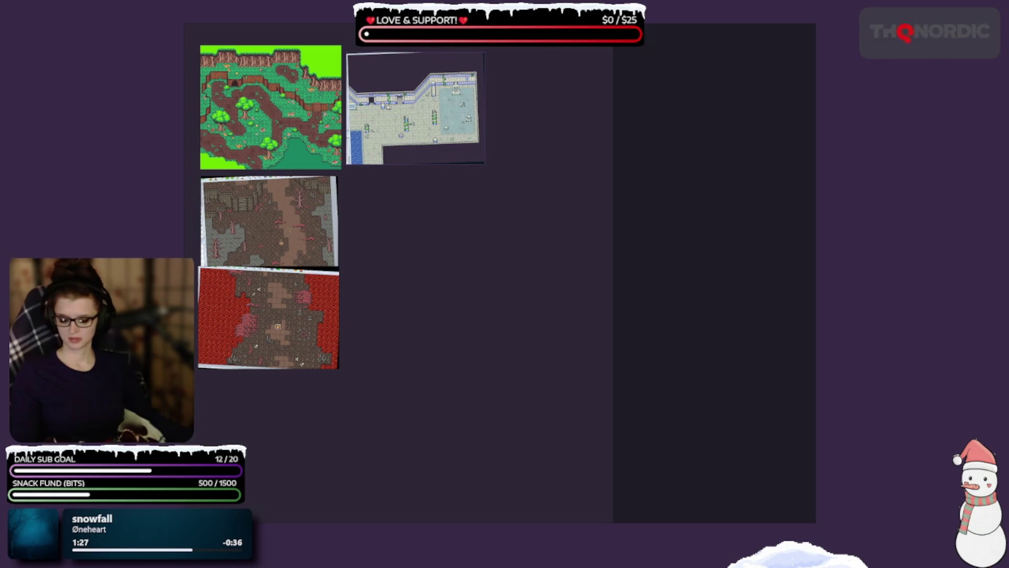
Step: Paste the yellow interior map, crop it to the map alone, and set it under the grey map
key(ctrl+v)
scroll(531, 185, up, 2)
drag(530, 184, 459, 226)
scroll(510, 232, up, 1)
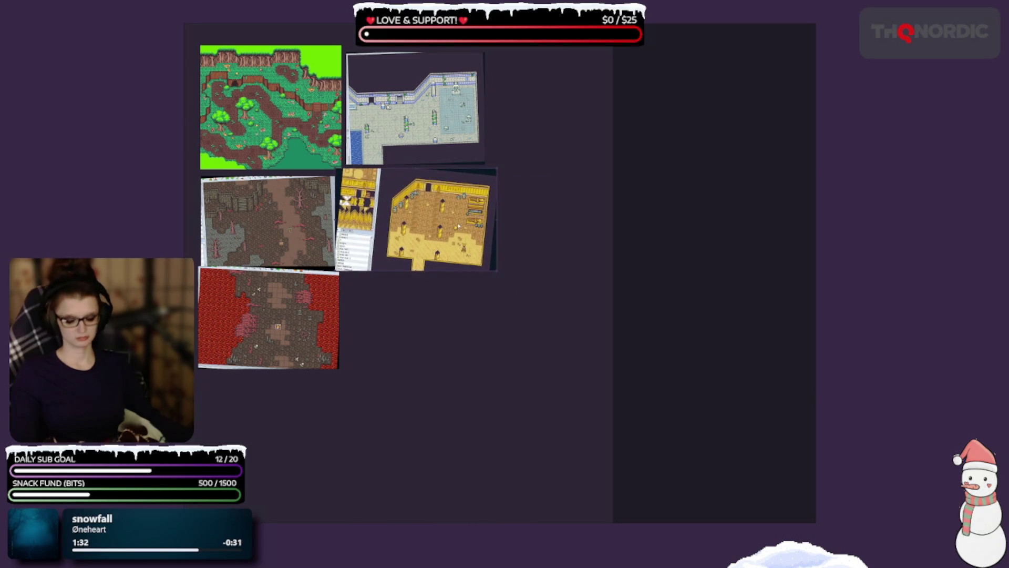
drag(536, 288, 374, 167)
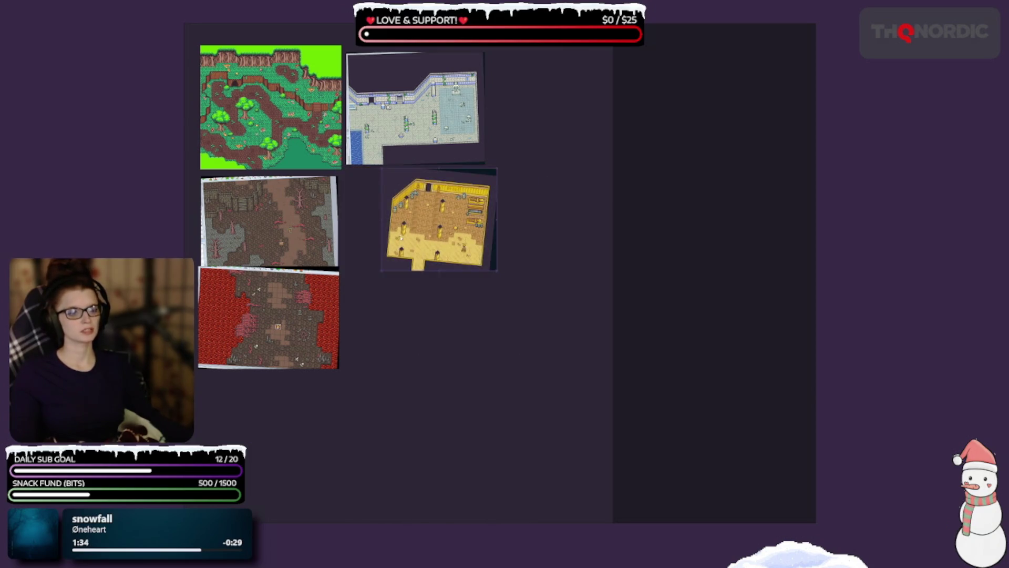
drag(418, 222, 415, 209)
scroll(340, 303, up, 2)
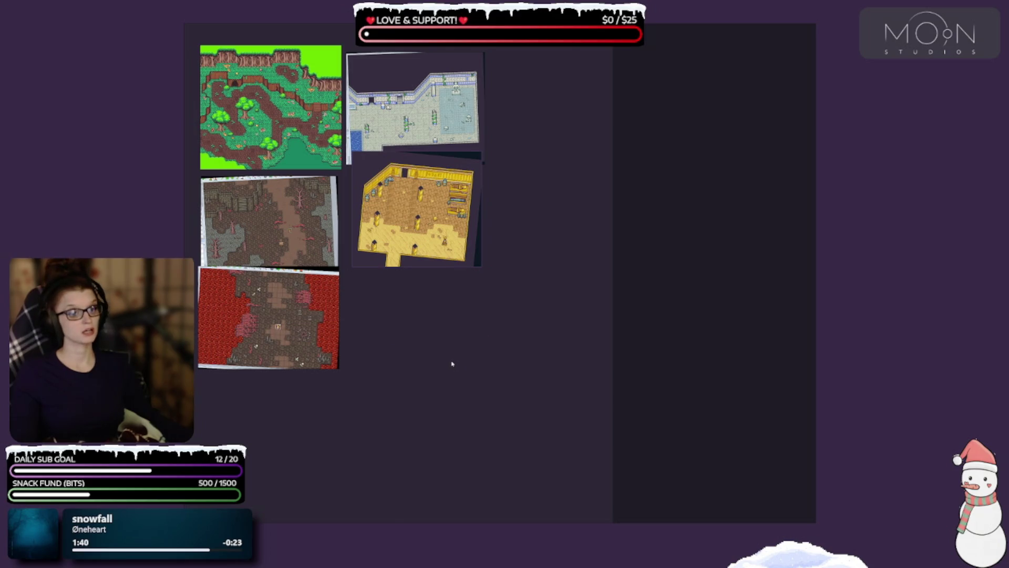
Step: Paste the brown courtyard map, crop off its palette strip, and tuck it under the yellow map
key(ctrl+v)
drag(539, 445, 421, 326)
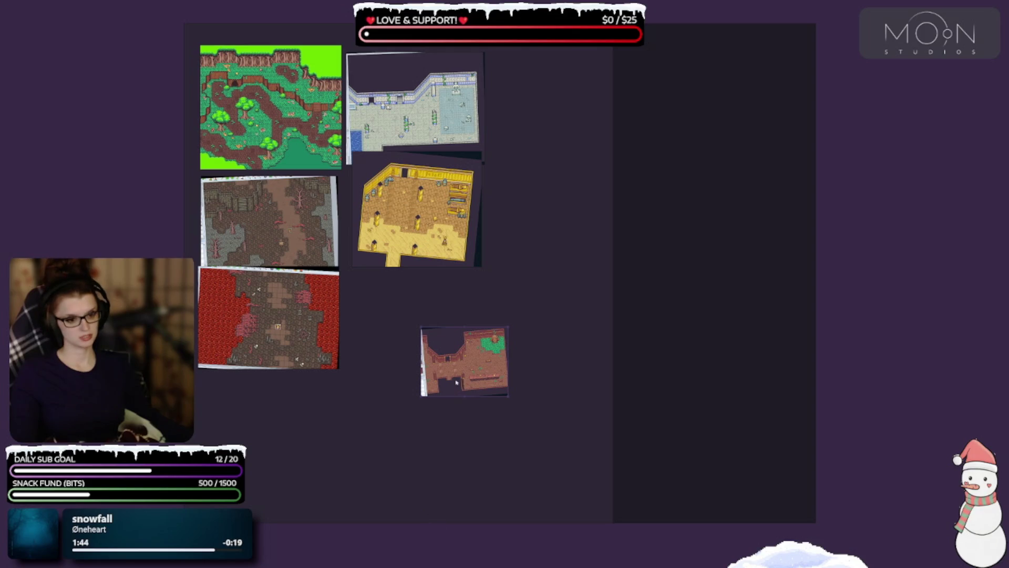
scroll(480, 393, up, 5)
drag(480, 393, 450, 338)
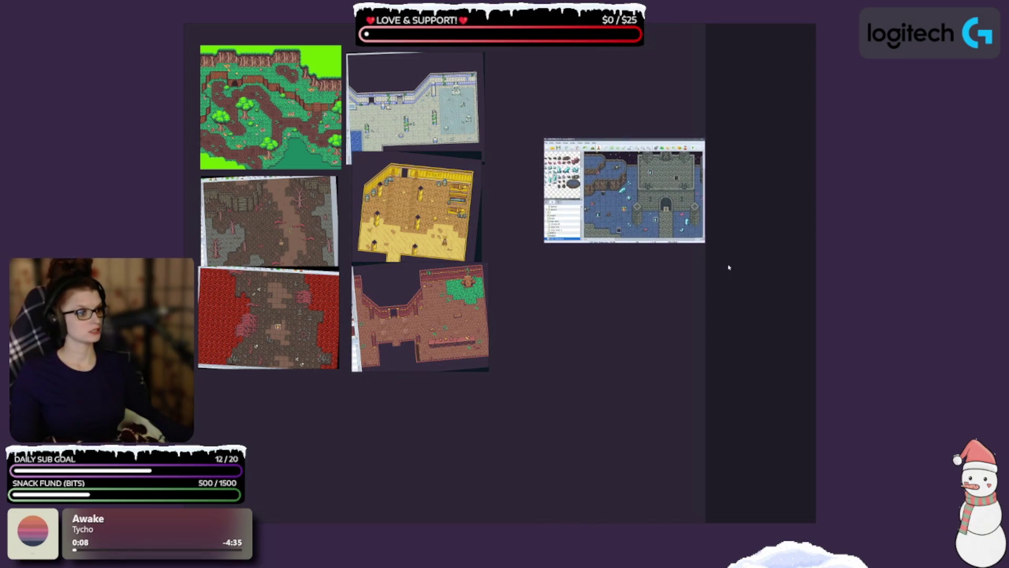
Step: Crop the castle screenshot to just the map and place it at the grid's top right
mouse_move(703, 270)
mouse_down()
mouse_move(551, 151)
mouse_move(549, 162)
mouse_up()
drag(549, 109, 746, 228)
drag(549, 109, 524, 125)
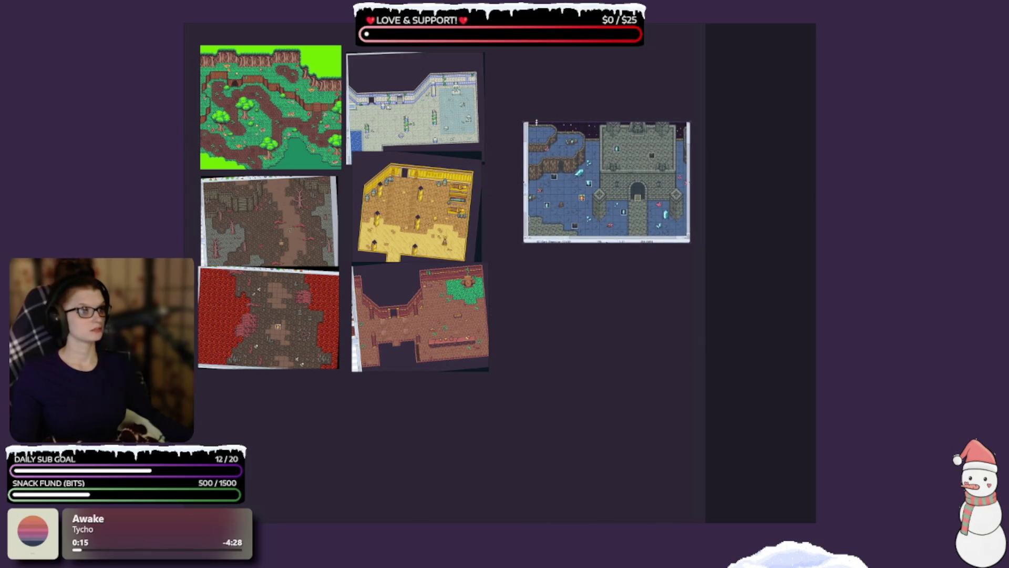
mouse_move(525, 105)
mouse_down()
mouse_move(594, 202)
mouse_move(686, 240)
mouse_up()
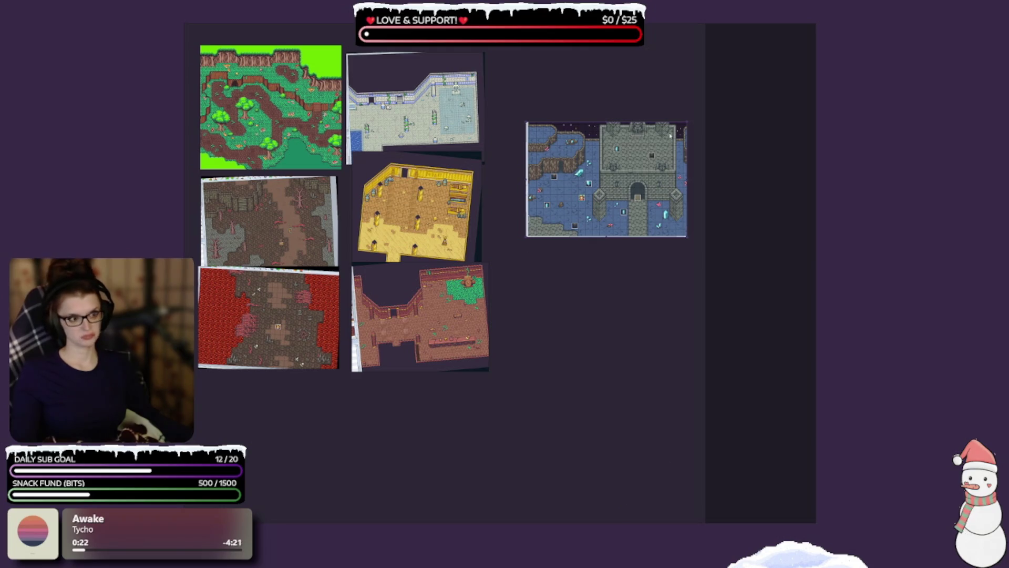
drag(605, 192, 569, 104)
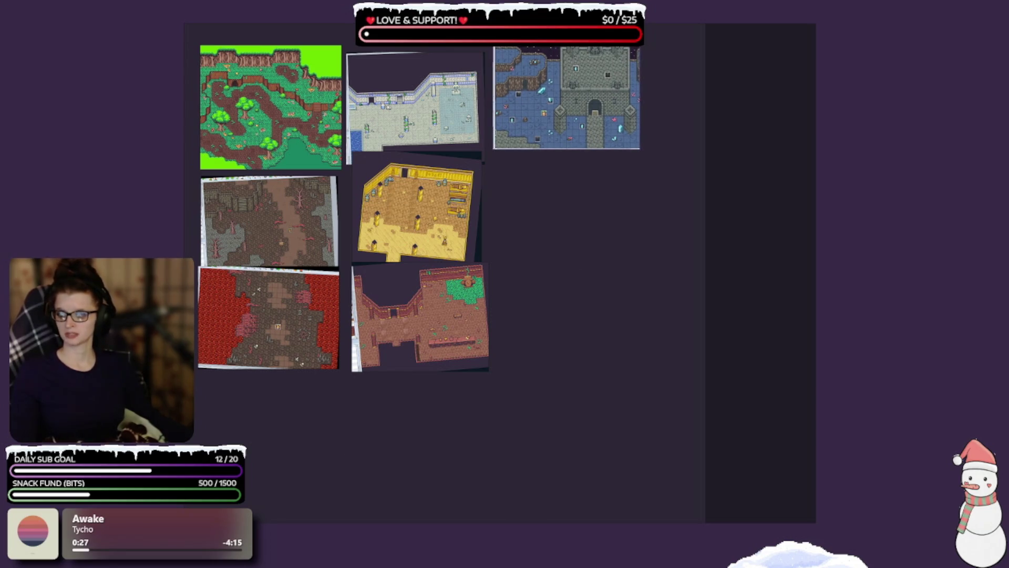
Step: Stack the blue cave and castle-gate maps below the castle map, then paste the island map
mouse_move(232, 211)
mouse_down()
mouse_move(574, 224)
mouse_move(607, 239)
mouse_up()
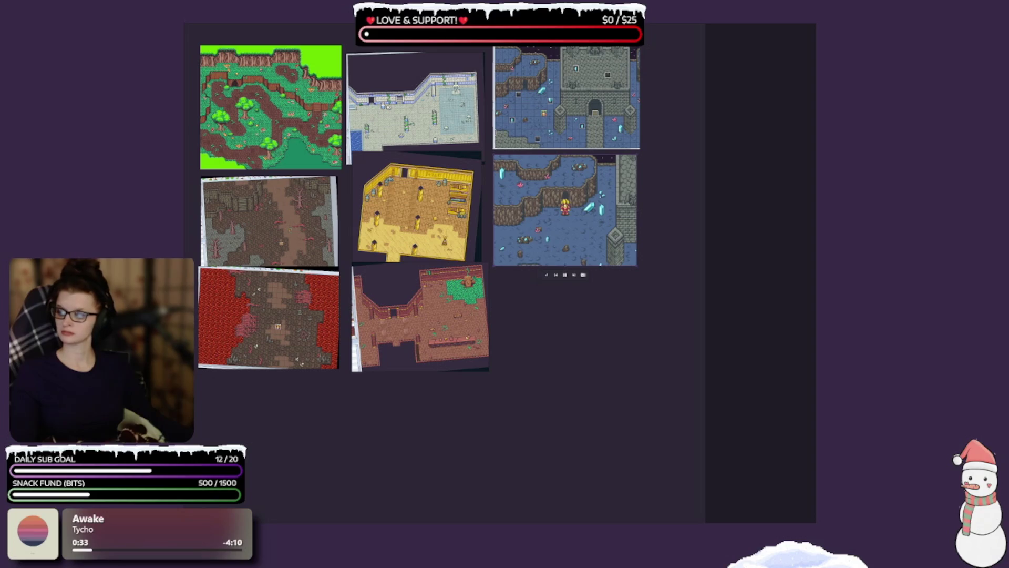
mouse_move(232, 212)
mouse_down()
mouse_move(563, 385)
mouse_move(560, 364)
mouse_up()
mouse_move(612, 386)
mouse_down()
mouse_move(621, 352)
mouse_move(593, 350)
mouse_move(607, 332)
mouse_up()
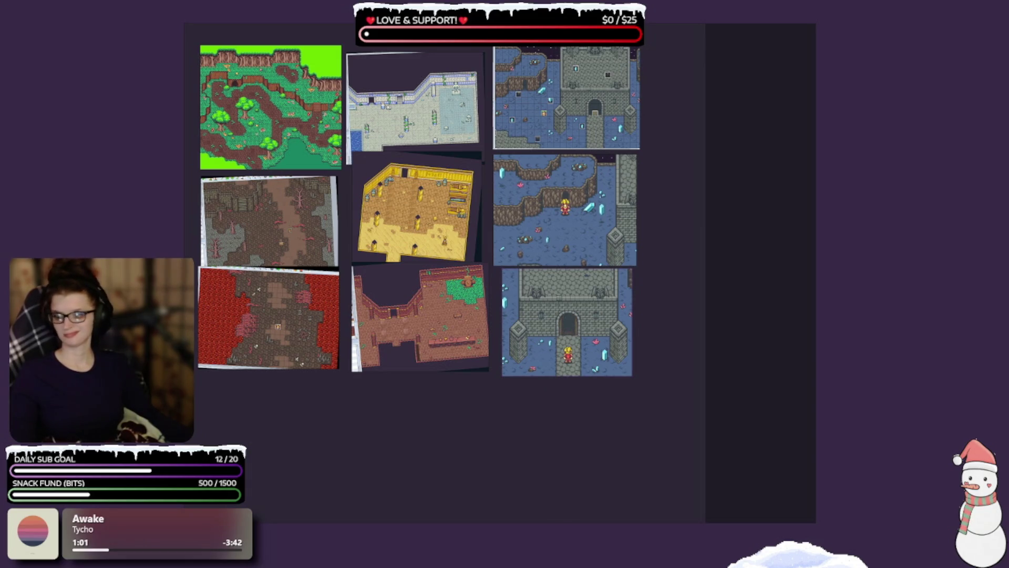
drag(687, 367, 533, 410)
key(ctrl+v)
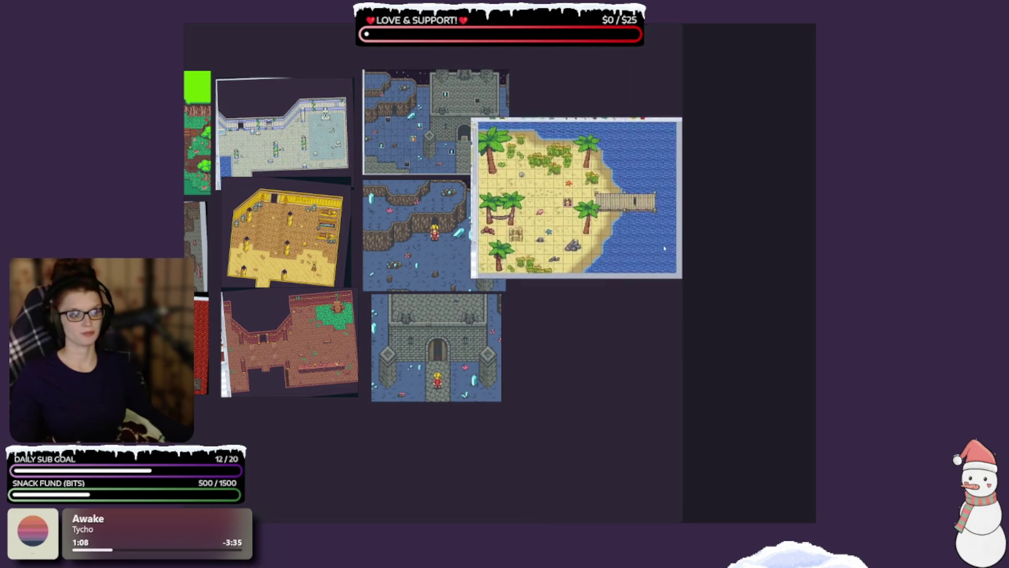
Step: Shrink the palm-tree island map and place it beside the cave map
mouse_move(631, 211)
mouse_down()
mouse_move(671, 147)
mouse_move(674, 161)
mouse_up()
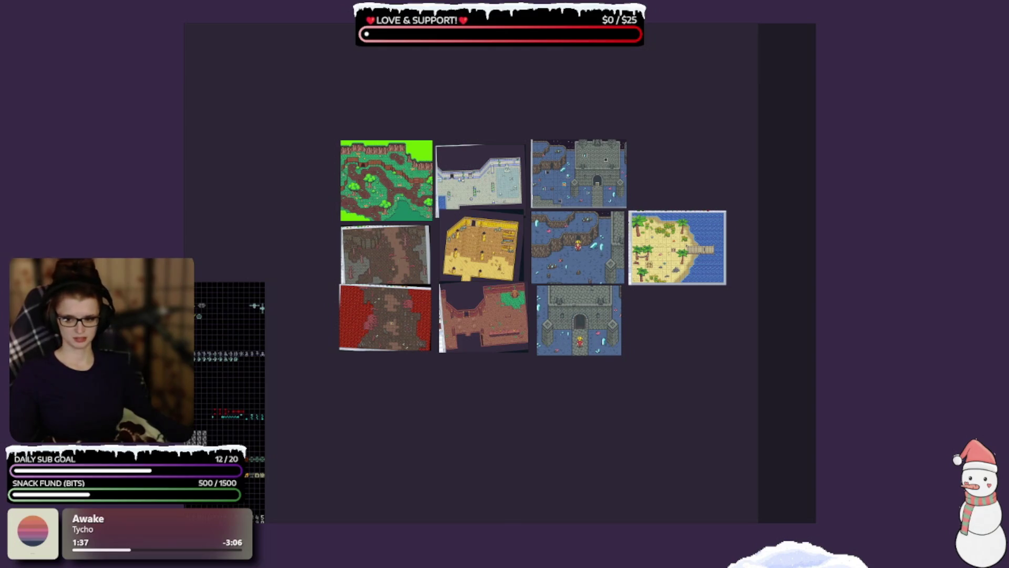
scroll(586, 407, down, 5)
scroll(532, 352, up, 1)
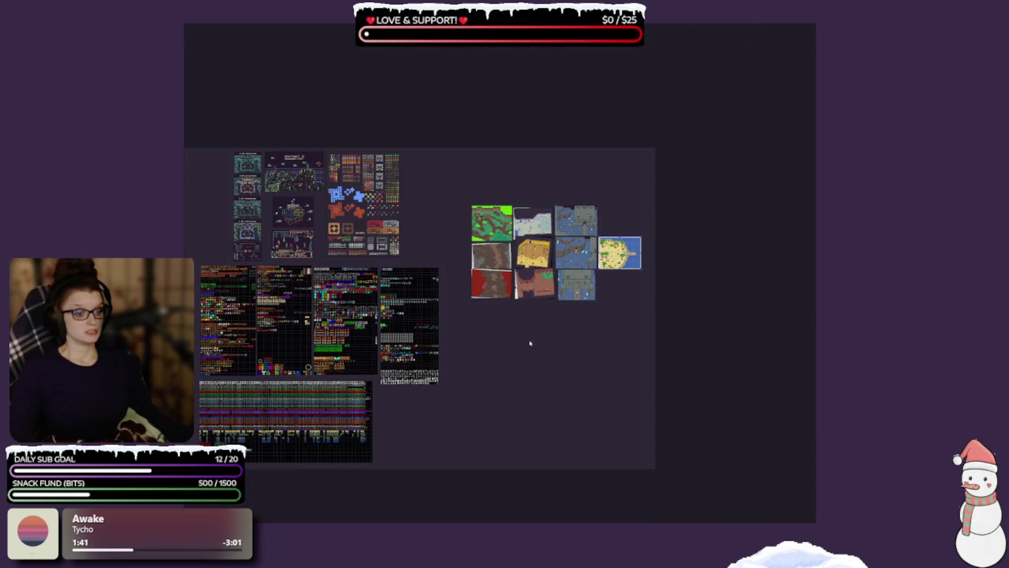
Step: Move the whole map collage up and right, away from the tilesheets
drag(471, 182, 671, 315)
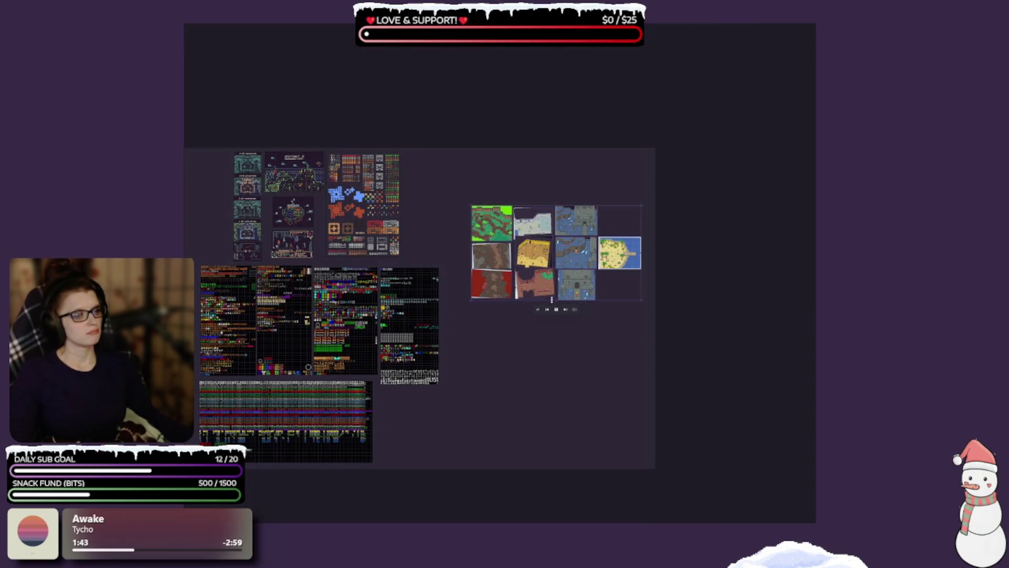
mouse_move(537, 260)
mouse_down()
mouse_move(536, 224)
mouse_move(626, 228)
mouse_move(599, 232)
mouse_up()
scroll(600, 232, up, 2)
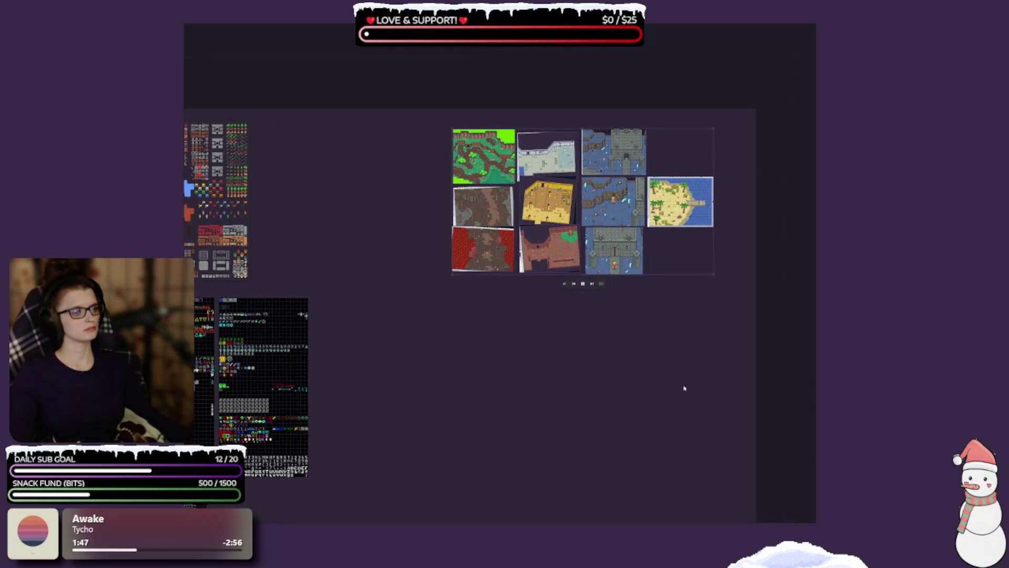
scroll(677, 344, up, 3)
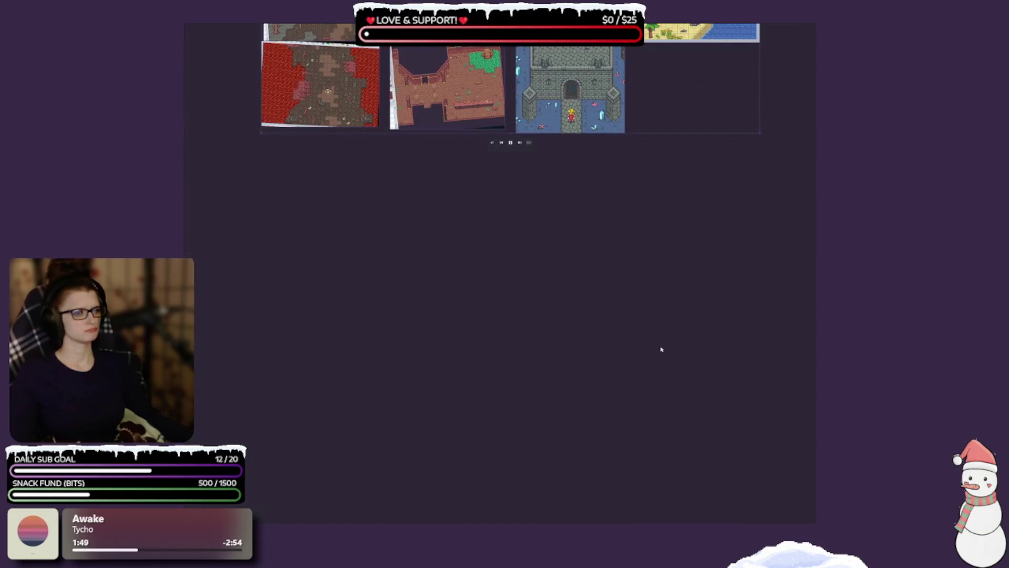
drag(581, 322, 579, 304)
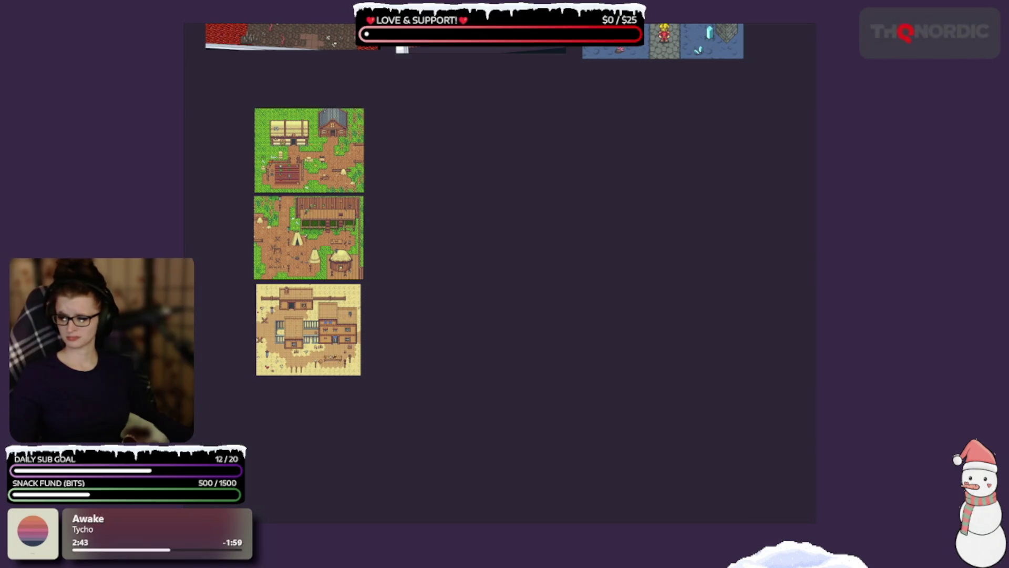
Step: Drag another village map image onto the board beneath the collage
drag(594, 192, 458, 272)
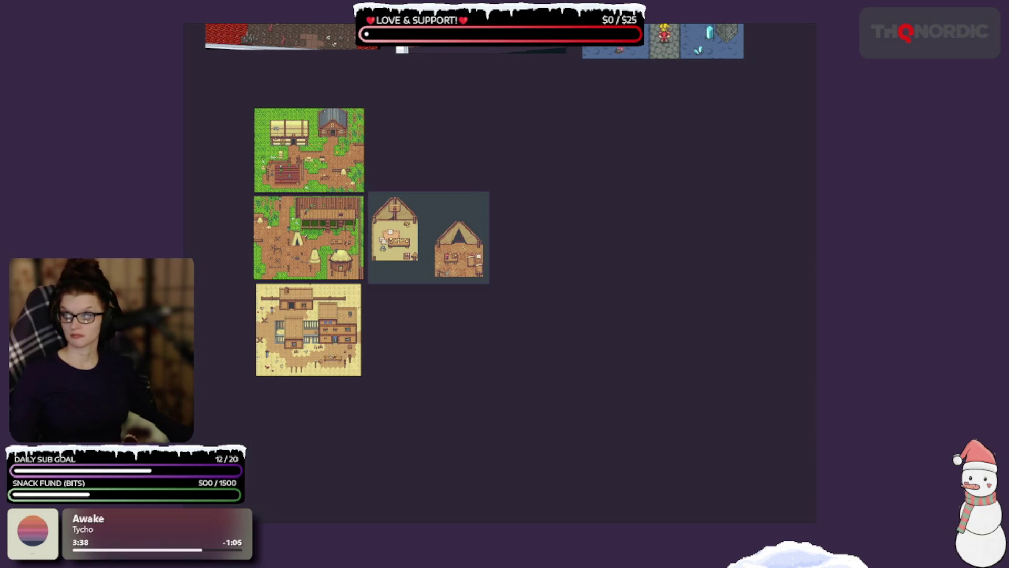
Step: Add the forest map and the cave map to the board and position them
click(219, 82)
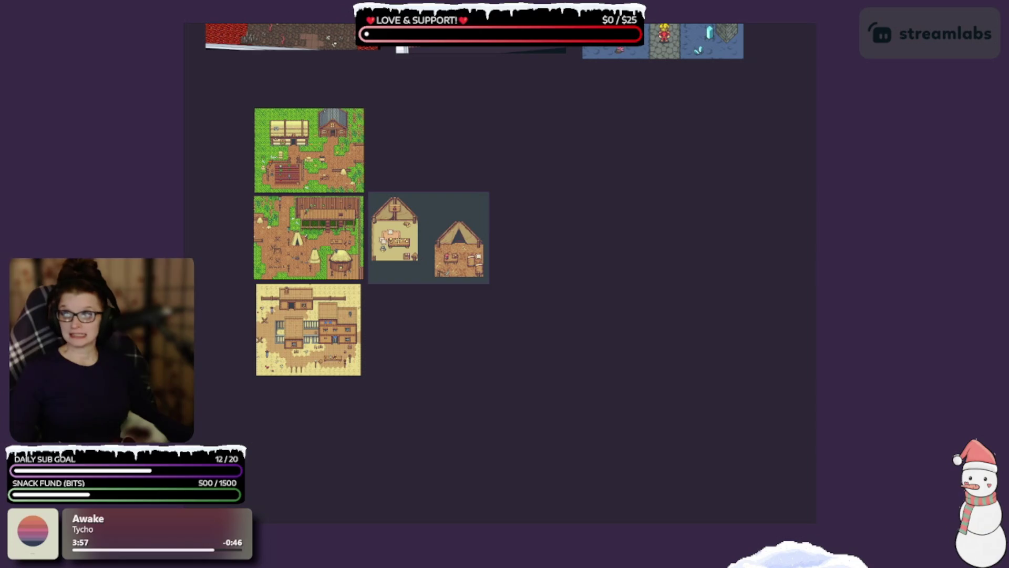
drag(613, 211, 547, 173)
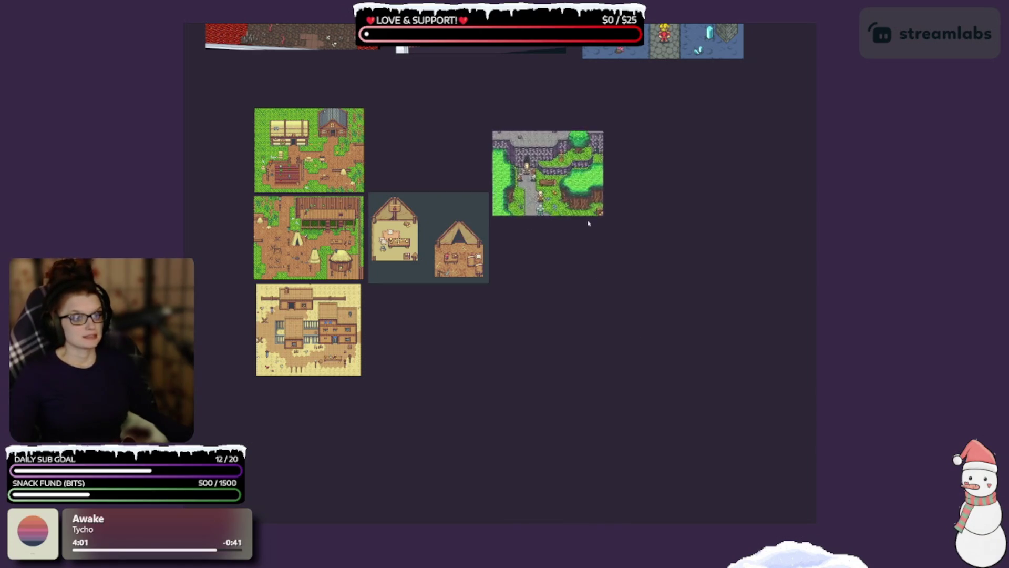
drag(594, 175, 585, 158)
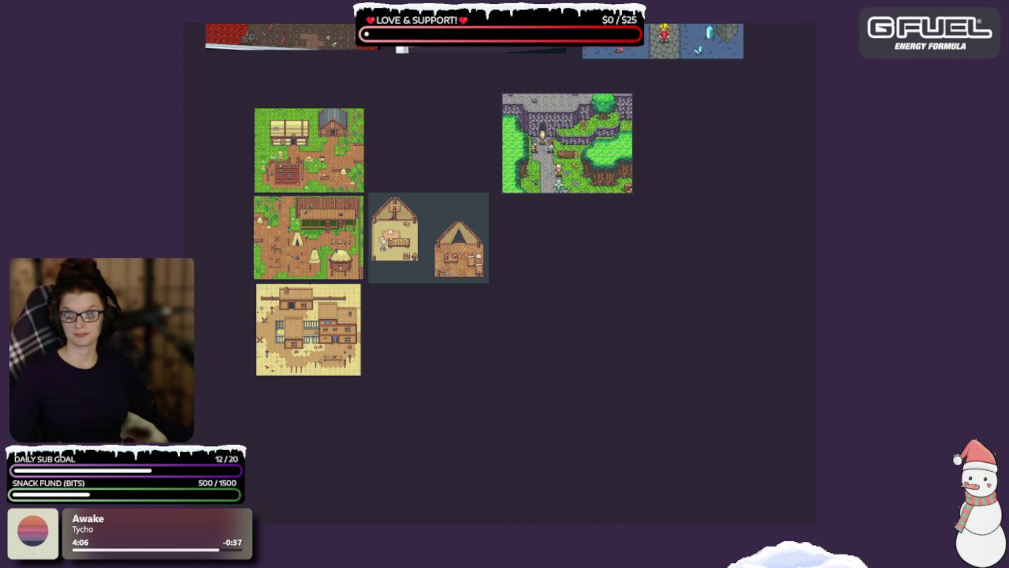
mouse_move(582, 371)
mouse_down()
mouse_move(549, 251)
mouse_move(568, 288)
mouse_up()
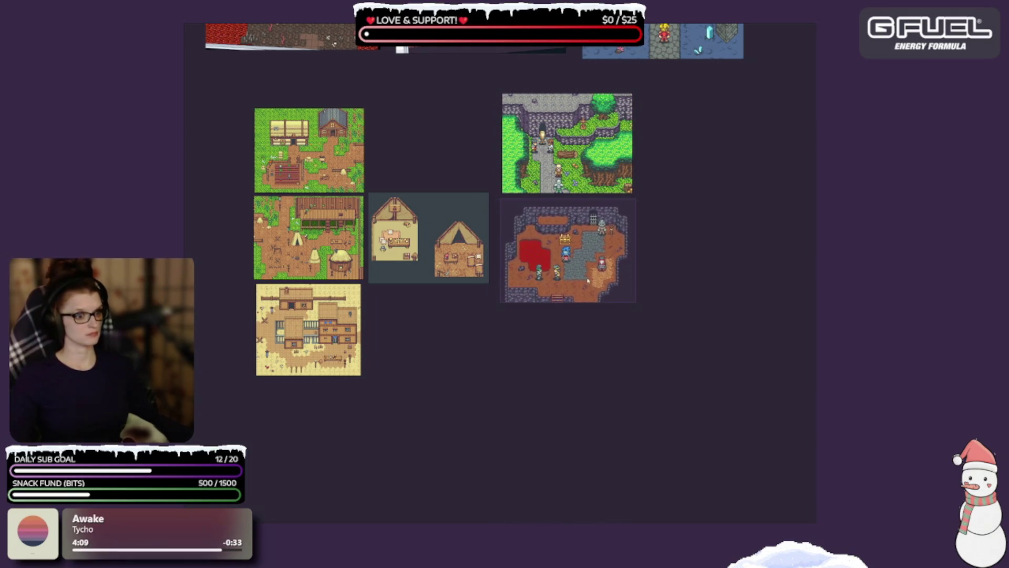
Step: Move the tent interiors to the left column's bottom and stack house-interior and castle maps below the cave map
mouse_move(438, 251)
mouse_down()
mouse_move(326, 429)
mouse_move(300, 421)
mouse_up()
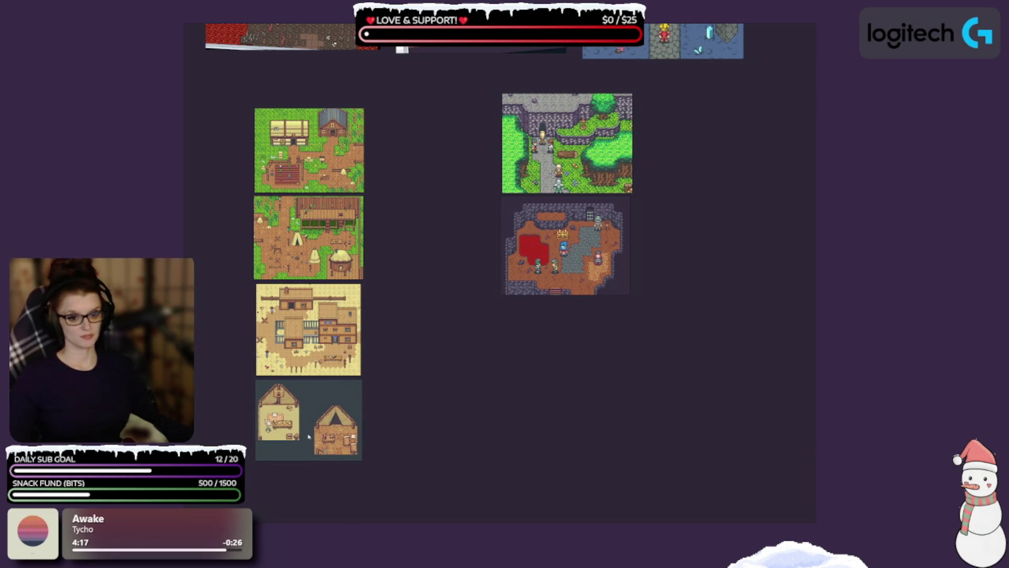
scroll(578, 316, right, 3)
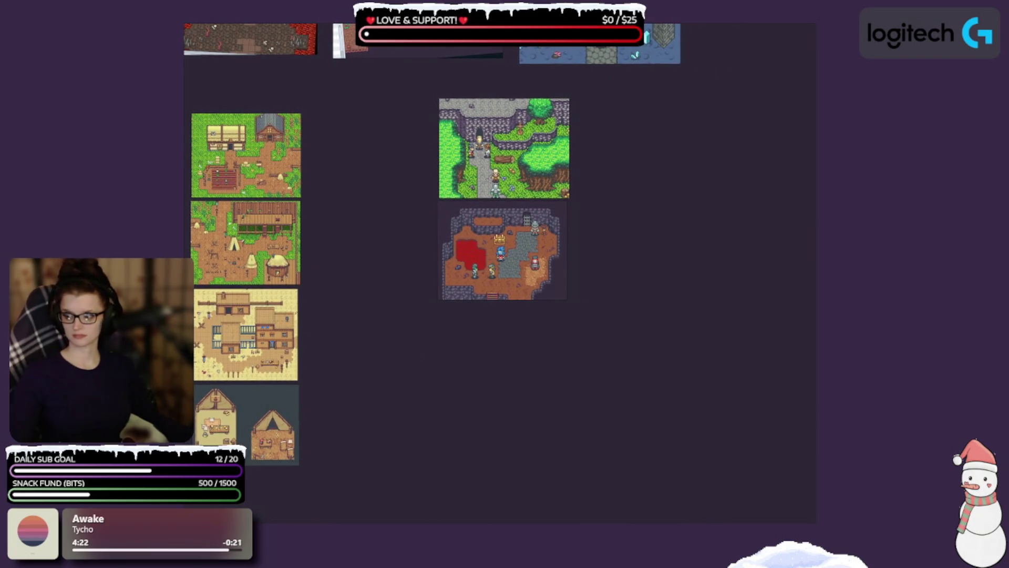
mouse_move(816, 305)
mouse_down()
mouse_move(552, 305)
mouse_move(488, 338)
mouse_up()
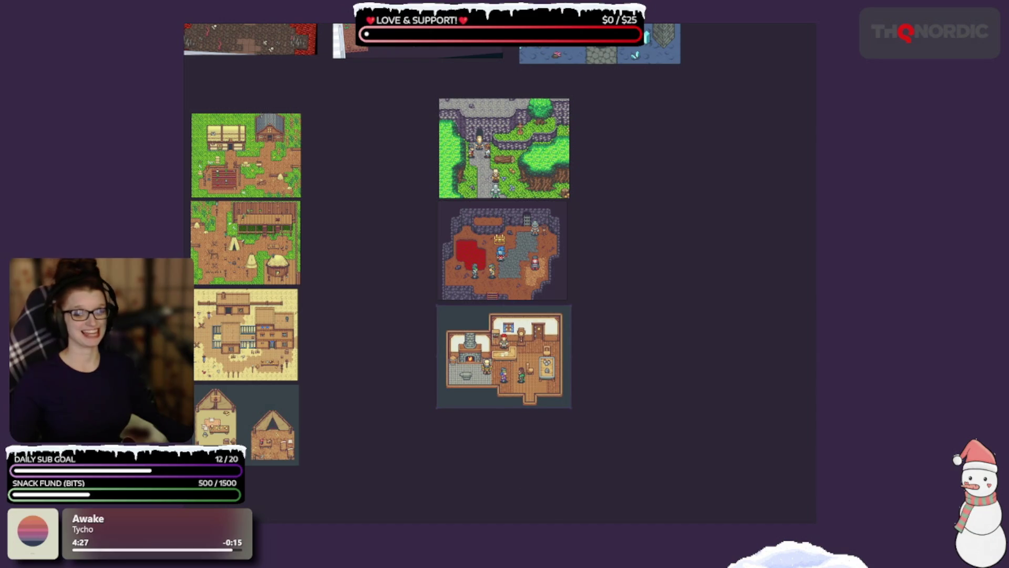
mouse_move(358, 292)
mouse_down()
mouse_move(344, 356)
mouse_move(473, 452)
mouse_up()
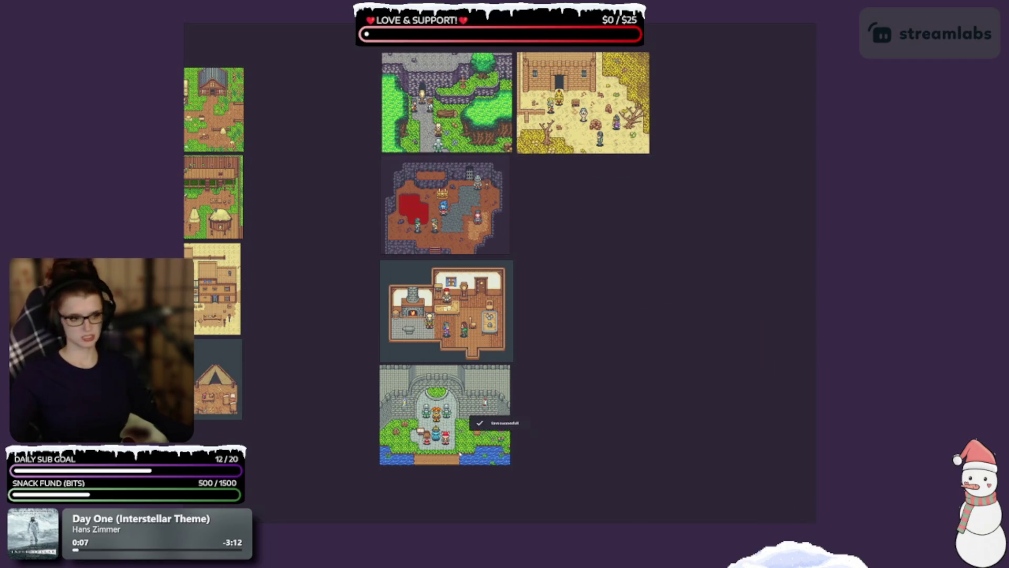
Step: Put the castle map in the right column with the desert town above it, and save
scroll(591, 322, down, 2)
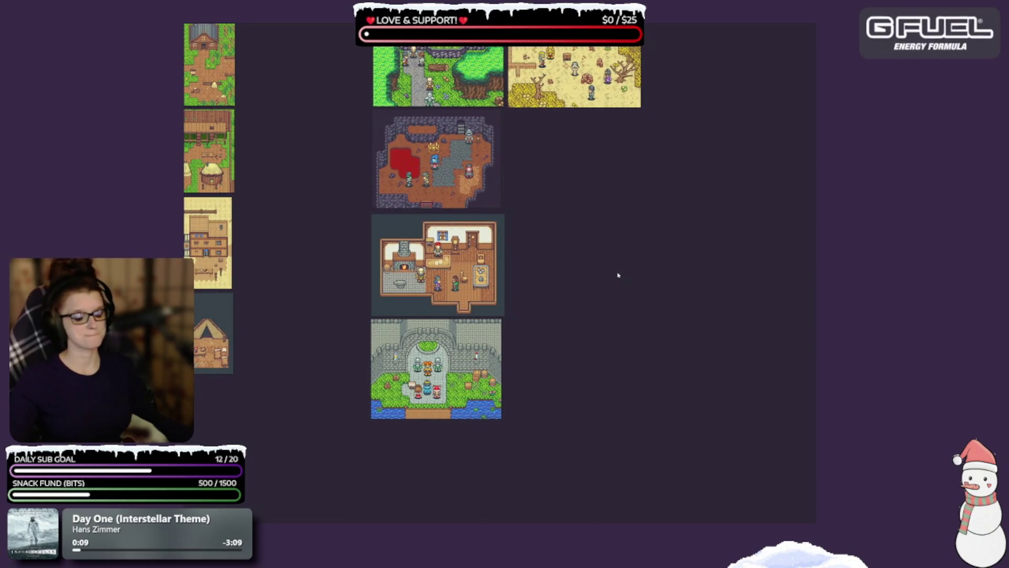
scroll(632, 231, up, 2)
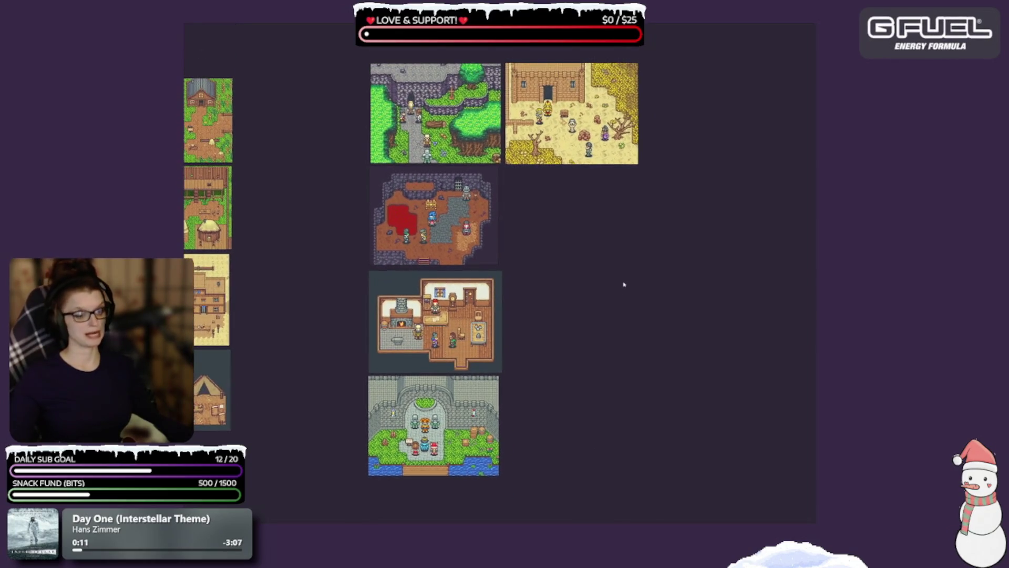
mouse_move(434, 426)
mouse_down()
mouse_move(570, 225)
mouse_move(569, 291)
mouse_up()
drag(574, 68, 572, 141)
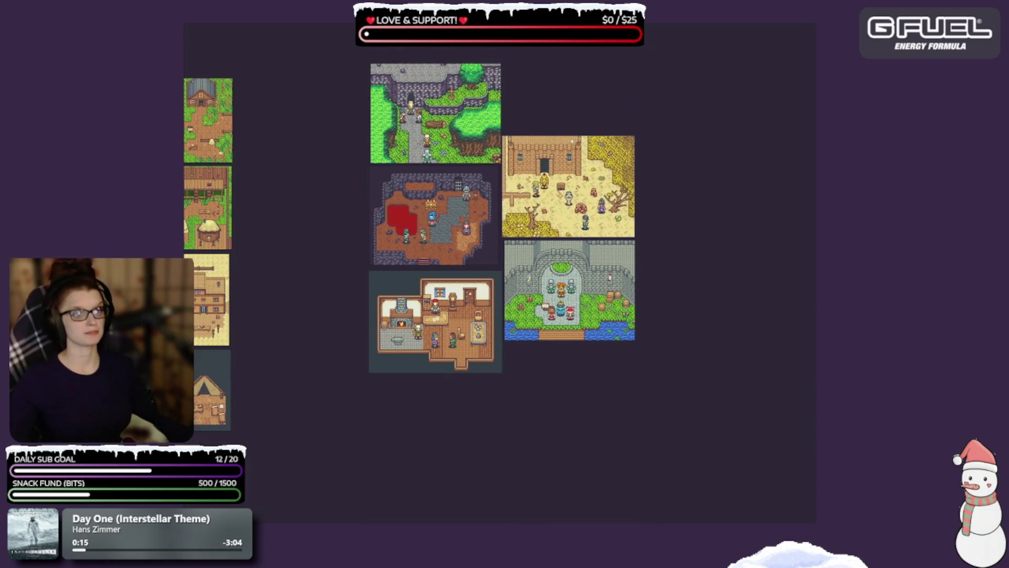
key(ctrl+s)
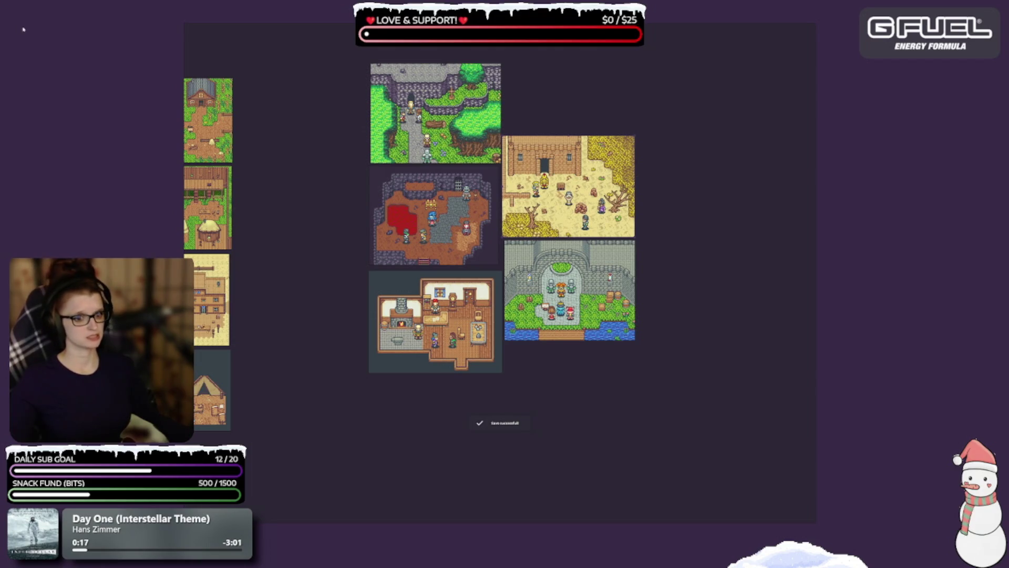
Step: Shift the right-hand group of maps left and down, closer to the other columns
drag(247, 203, 326, 201)
mouse_move(340, 110)
mouse_down()
mouse_move(691, 450)
mouse_move(746, 421)
mouse_up()
mouse_move(515, 215)
mouse_down()
mouse_move(412, 270)
mouse_move(383, 253)
mouse_up()
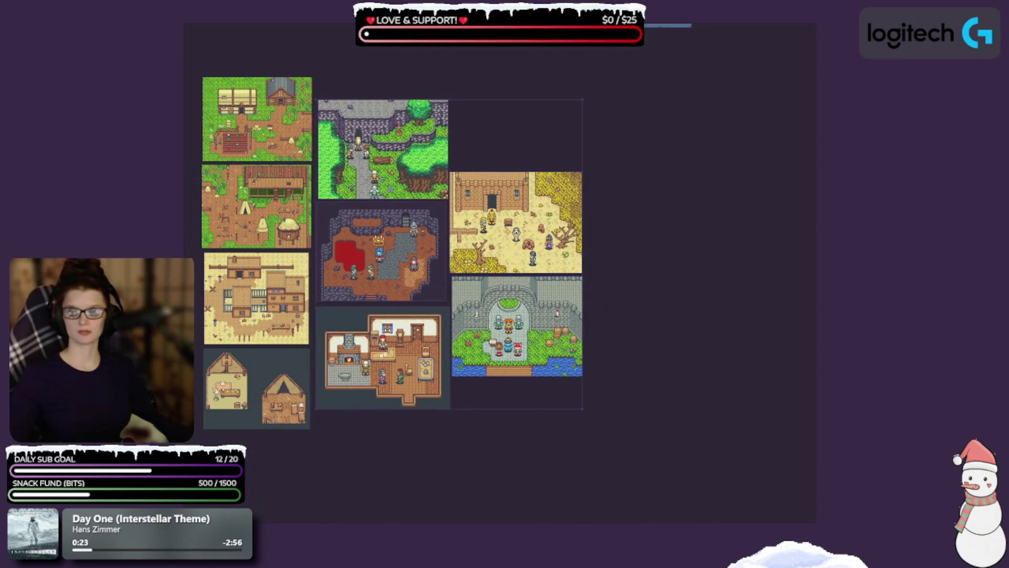
key(Escape)
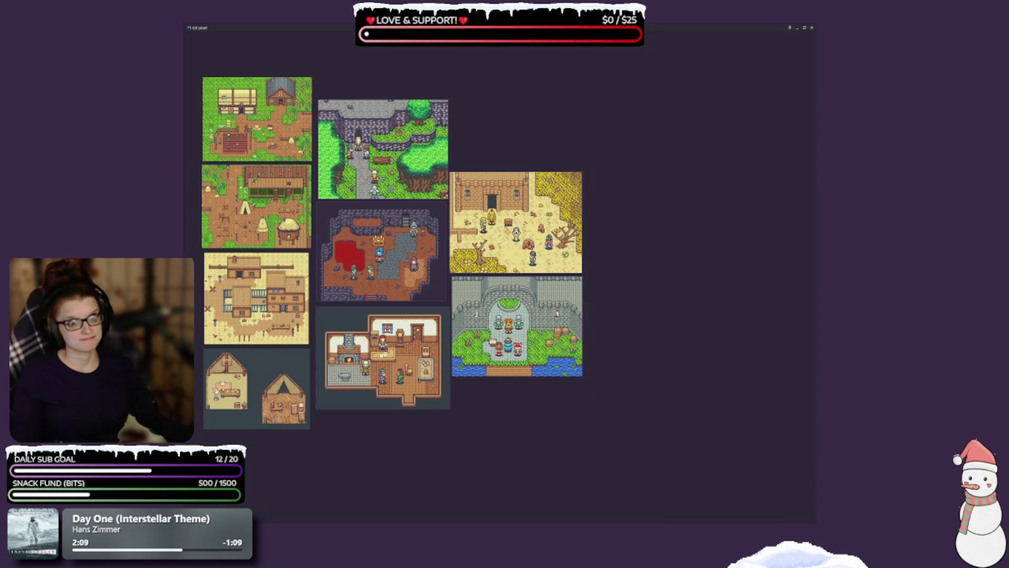
drag(430, 275, 445, 280)
key(ctrl+s)
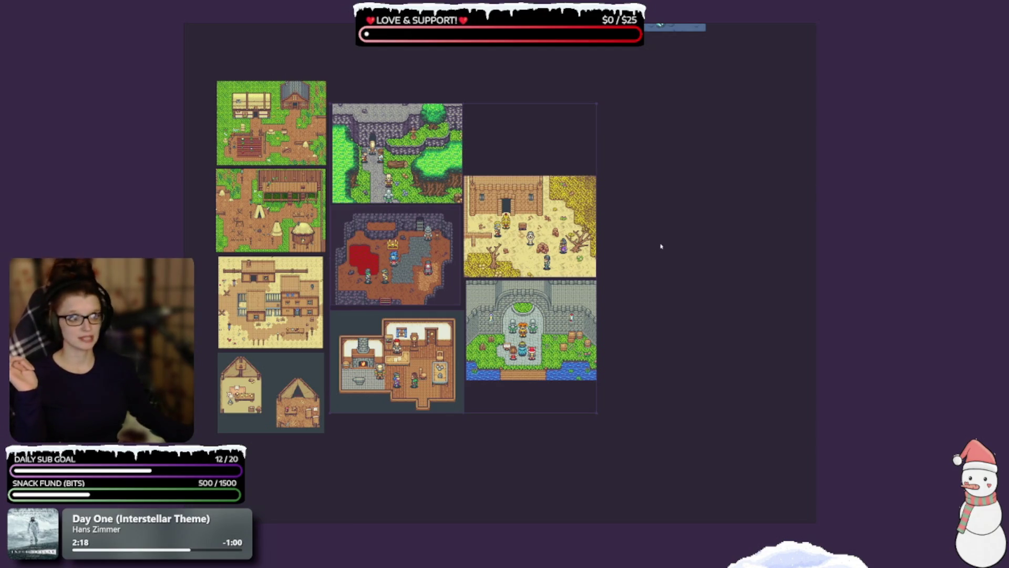
right_click(658, 278)
click(665, 420)
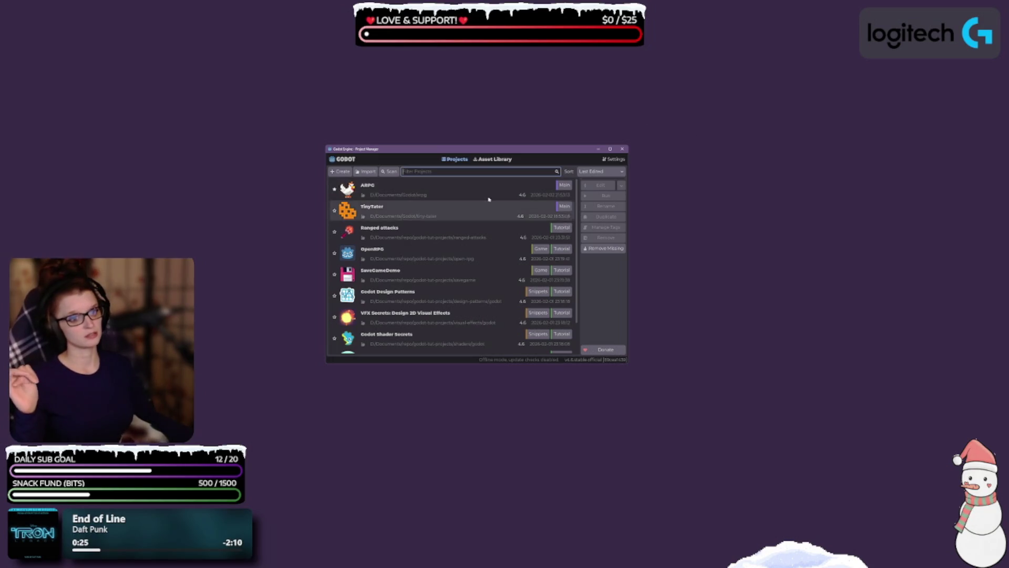
Step: Select the ARPG project in the Godot project list
click(451, 191)
Step: Open the ARPG project and test-run the playground scene with F6
double_click(441, 187)
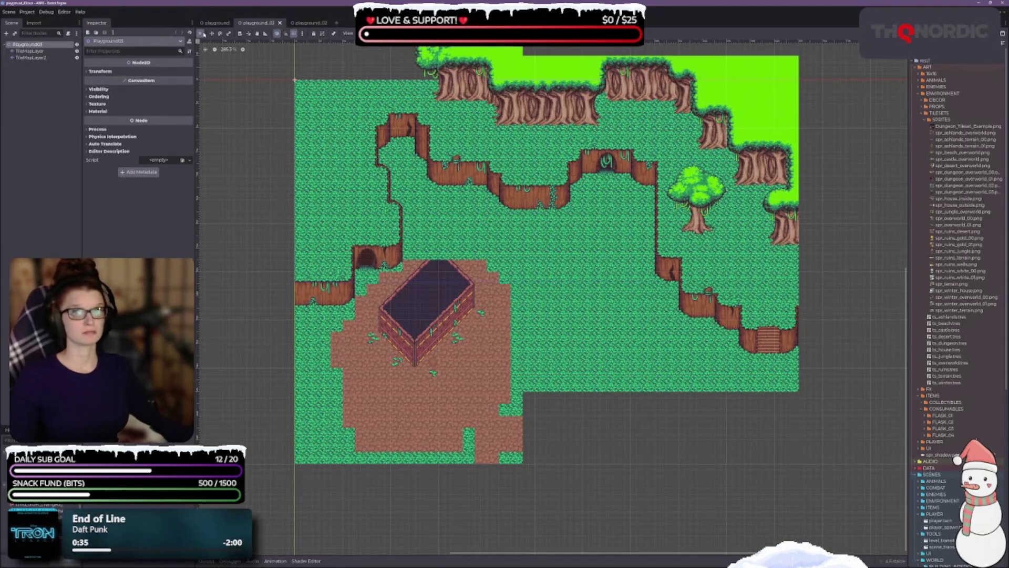
click(214, 23)
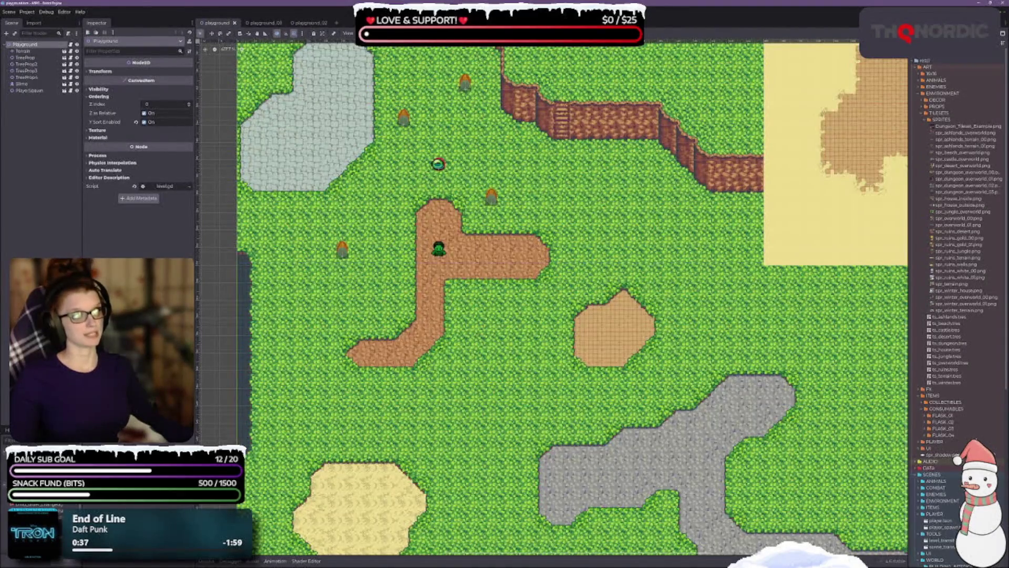
key(F6)
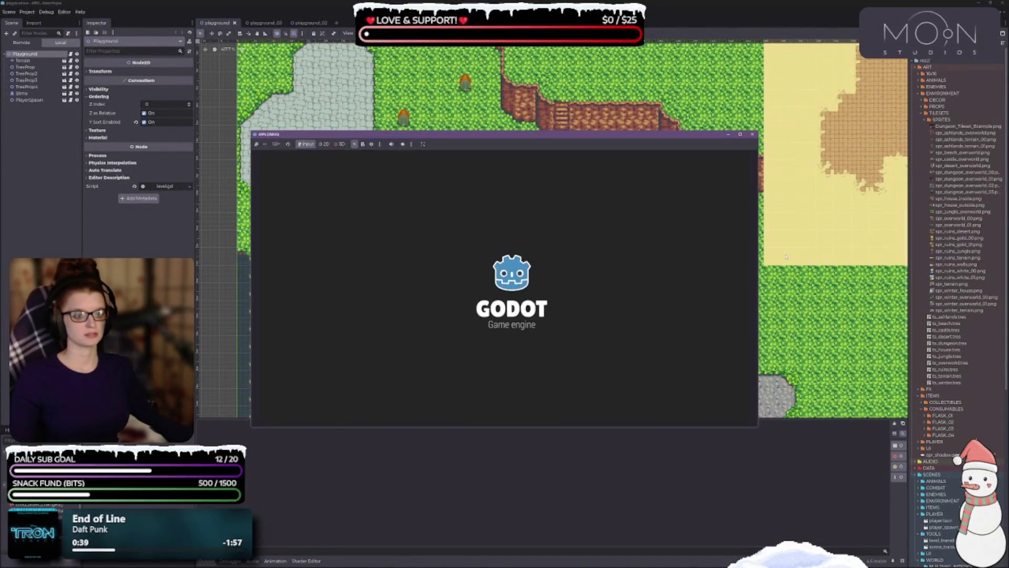
Step: Walk the player down, right and up through the level, then stop the test run
click(416, 139)
drag(416, 139, 375, 92)
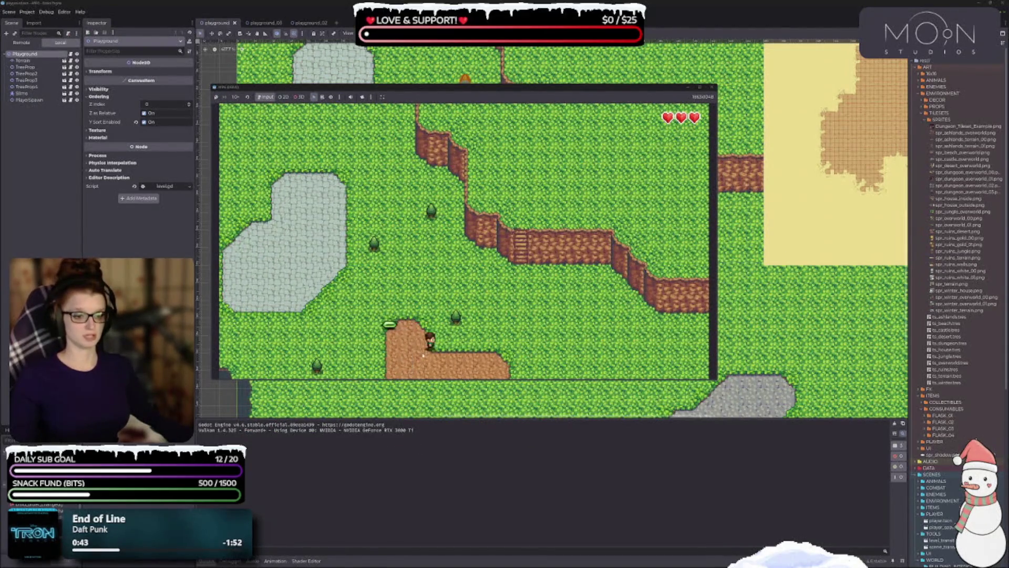
key(Down)
key(Right)
key(Up)
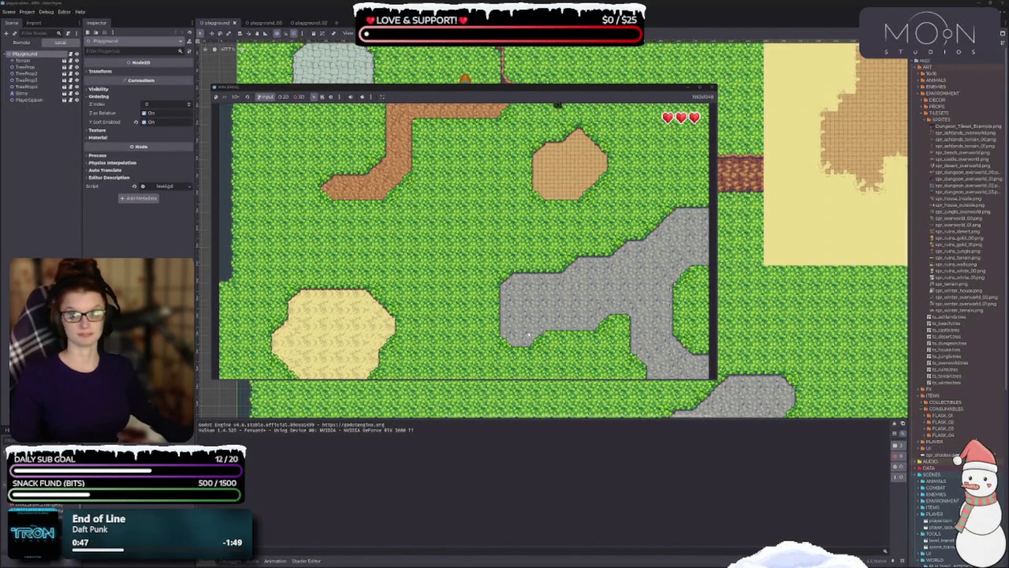
key(Up)
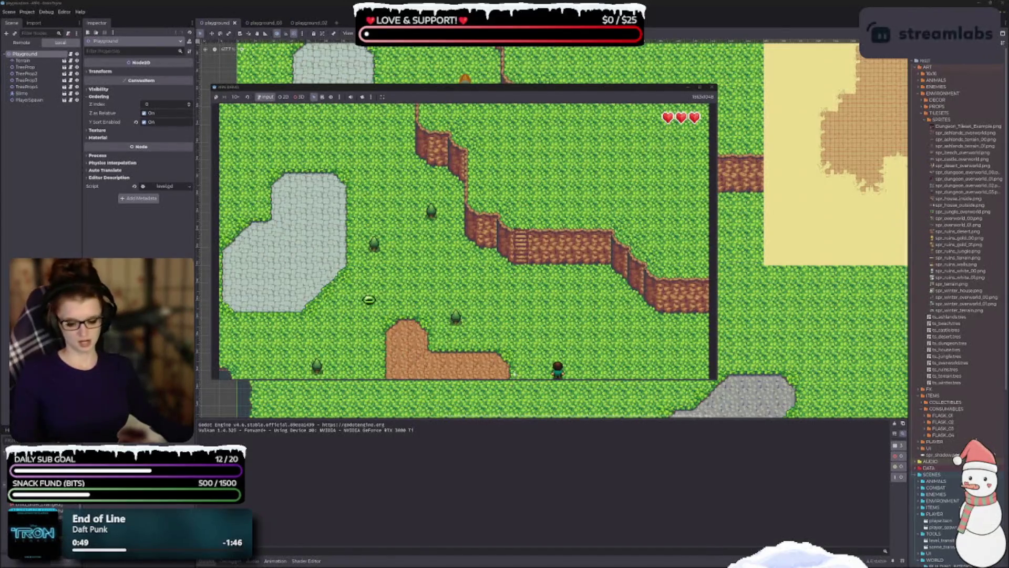
key(Up)
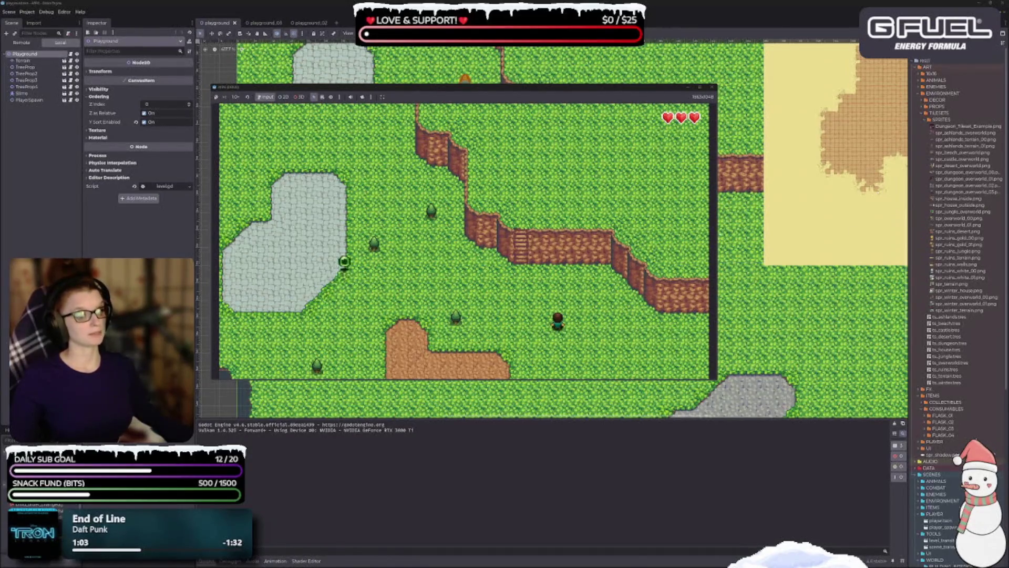
click(711, 87)
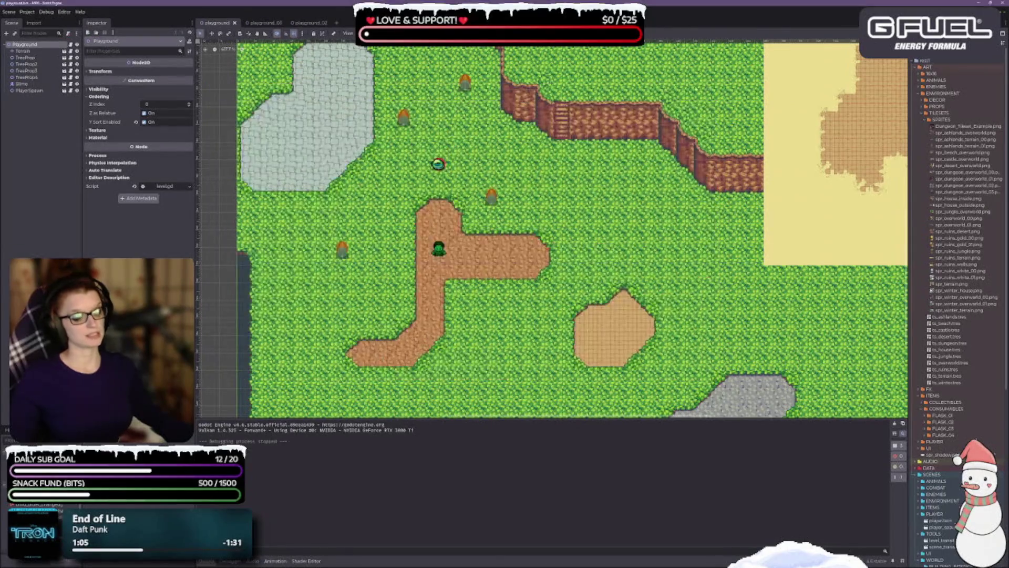
Step: Zoom out and pan across the playground tilemap's grass, dirt paths, rock patches and sand
scroll(473, 297, down, 3)
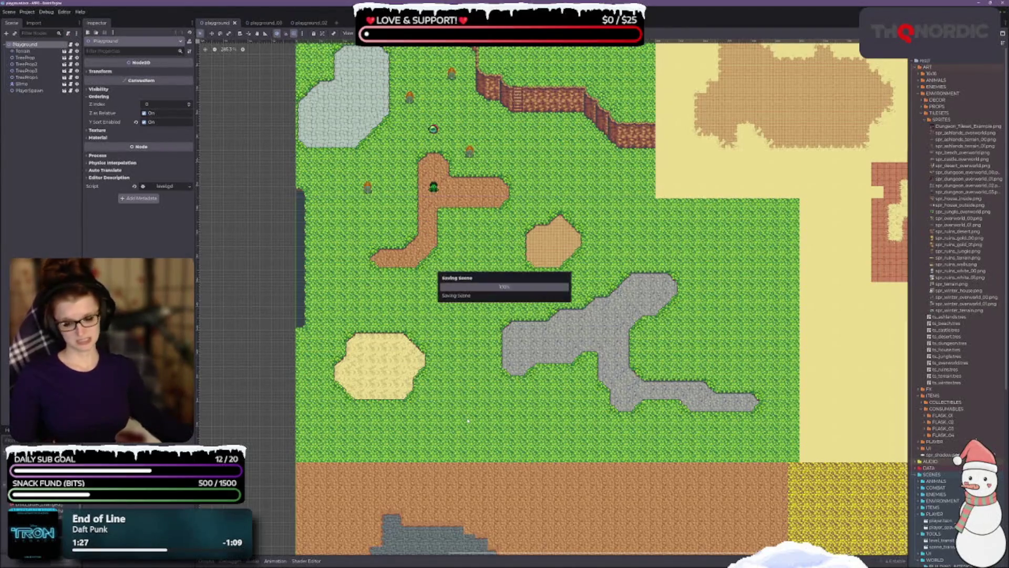
drag(333, 335, 391, 342)
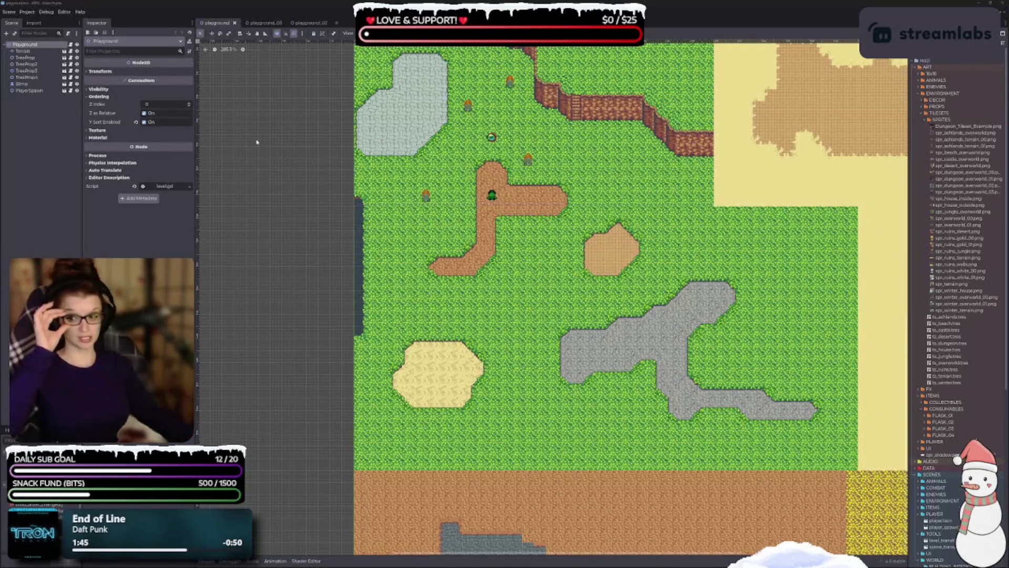
scroll(690, 261, down, 3)
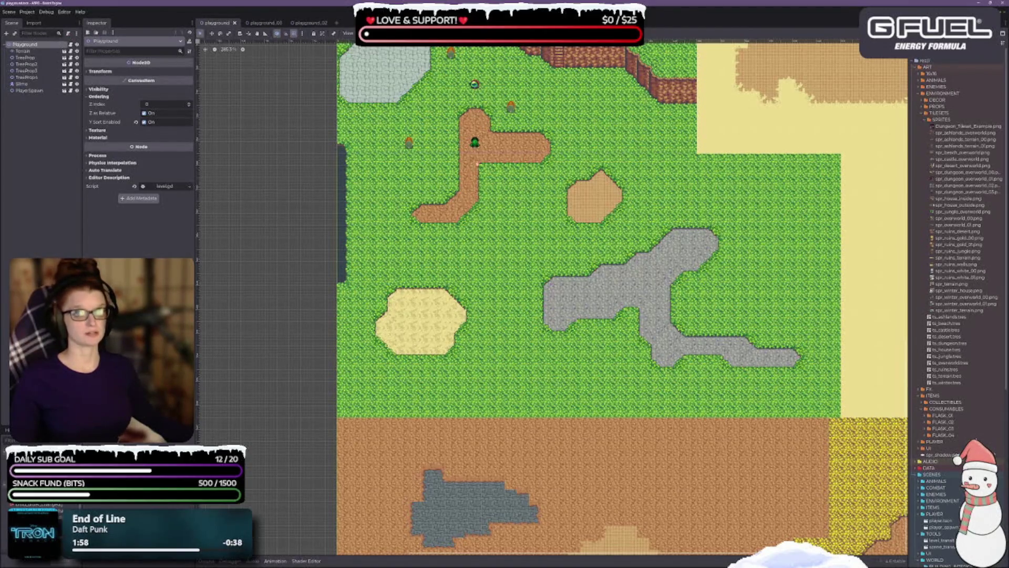
click(26, 12)
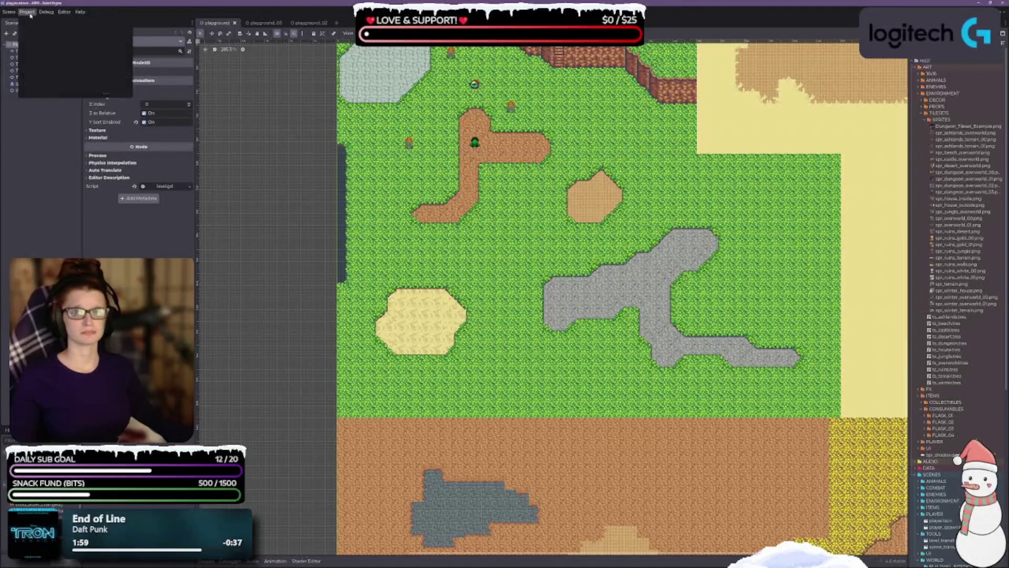
Step: Quit the playground project to the project list and switch to the game design notes
click(44, 92)
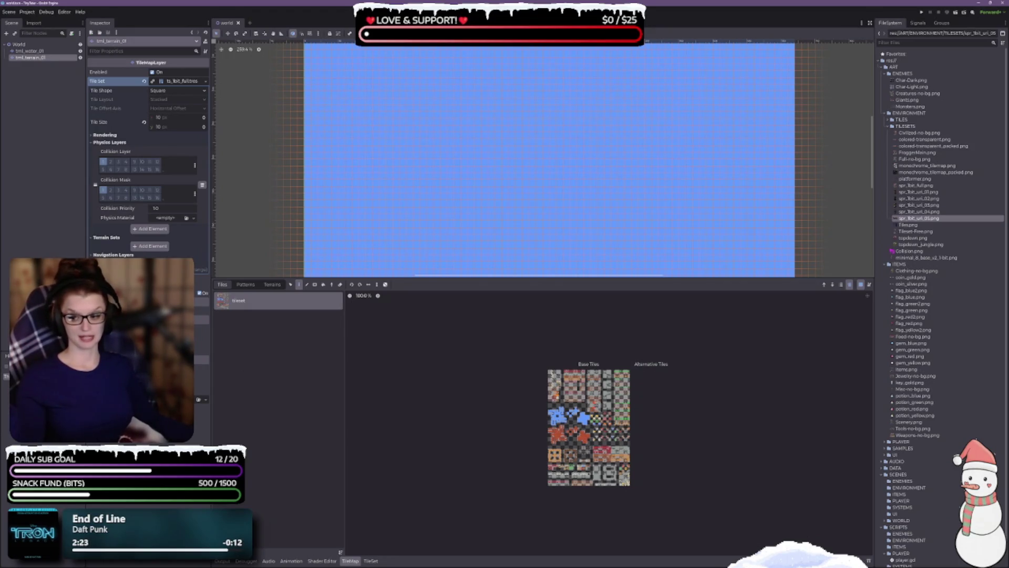
key(alt+Tab)
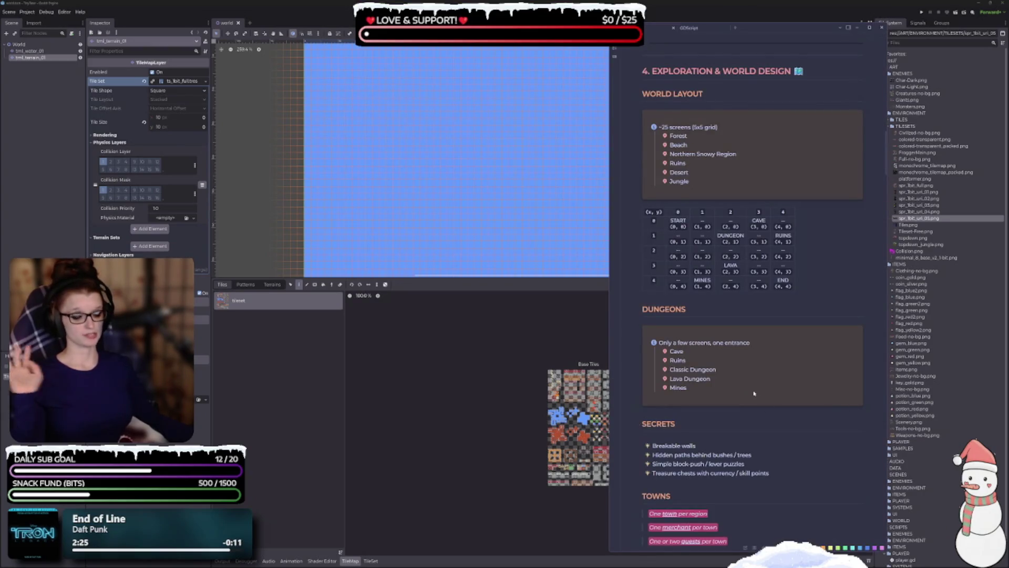
Step: Read through the enemy types, world grid, five dungeons, secrets and towns notes, then minimize them
scroll(751, 289, up, 3)
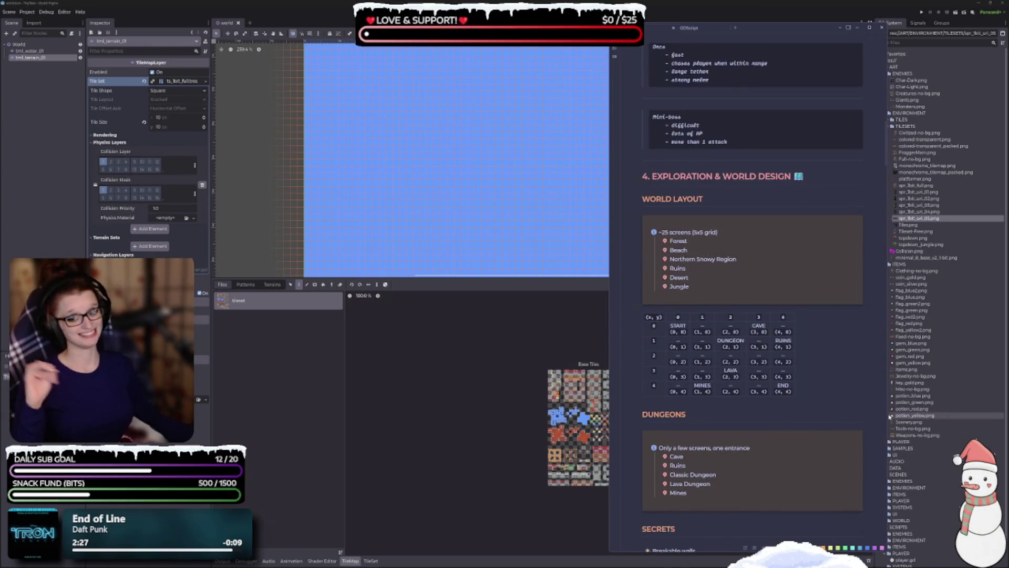
scroll(829, 377, up, 5)
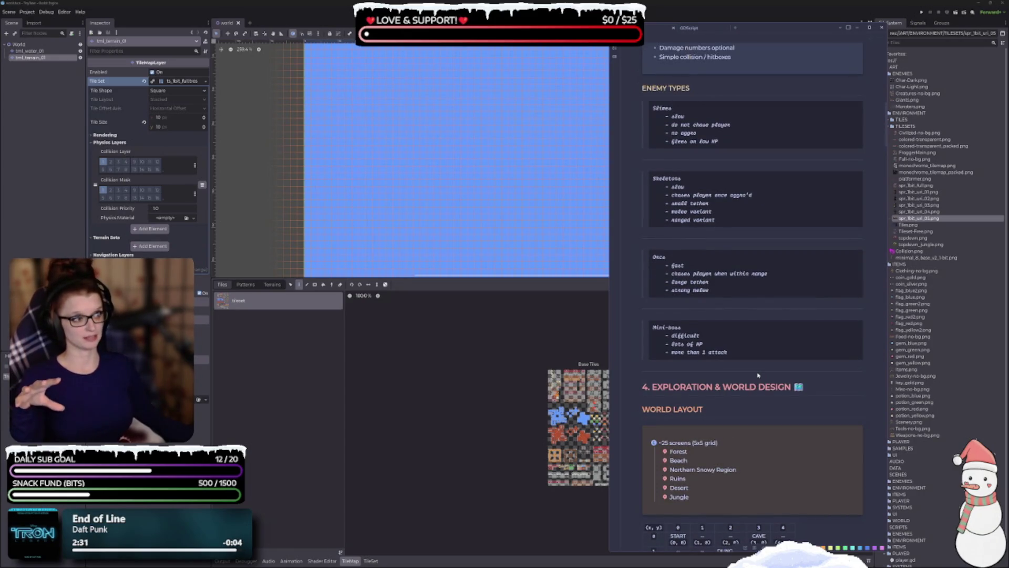
mouse_move(746, 27)
mouse_down()
mouse_move(717, 36)
mouse_move(720, 21)
mouse_up()
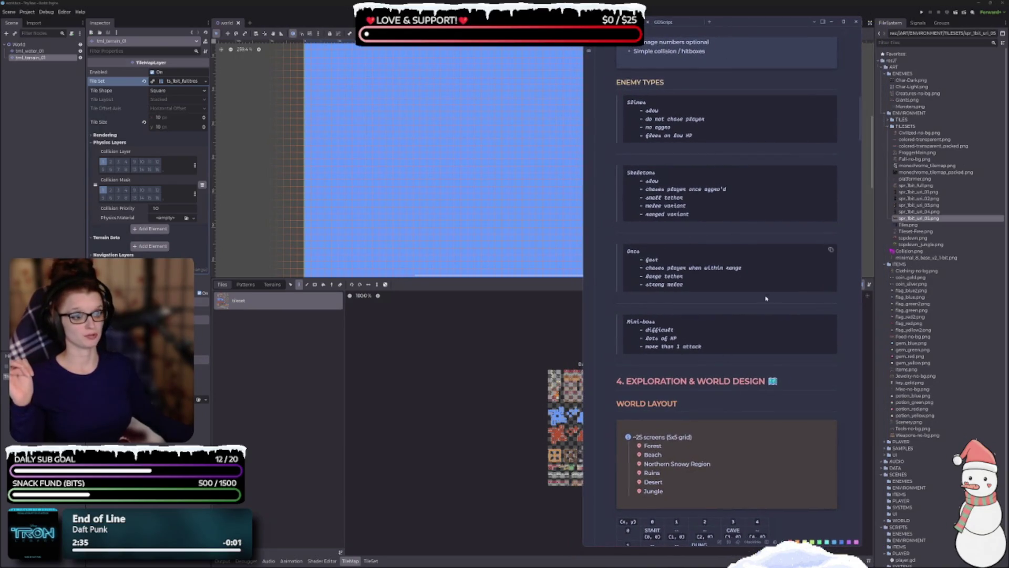
scroll(730, 221, down, 10)
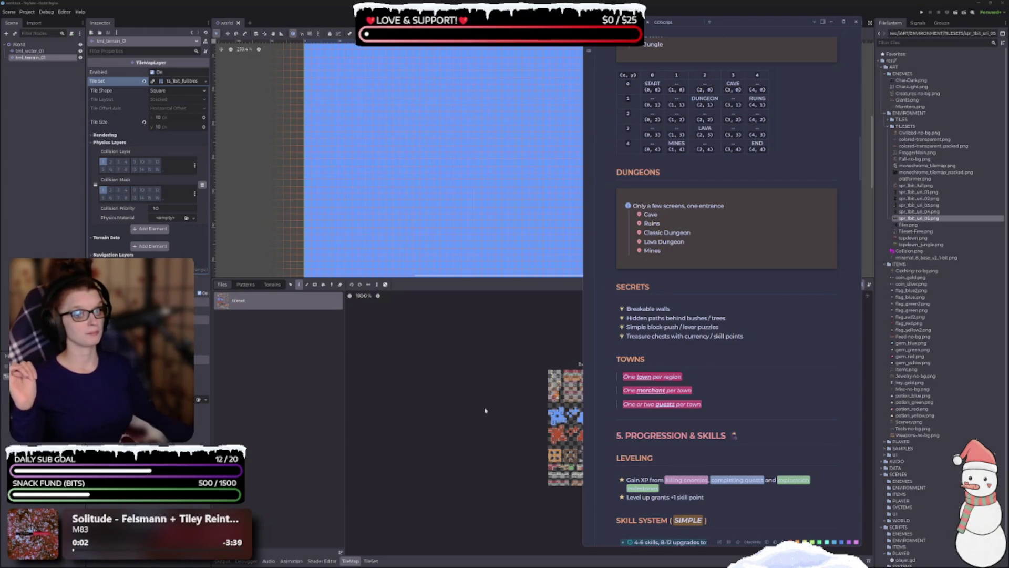
click(493, 428)
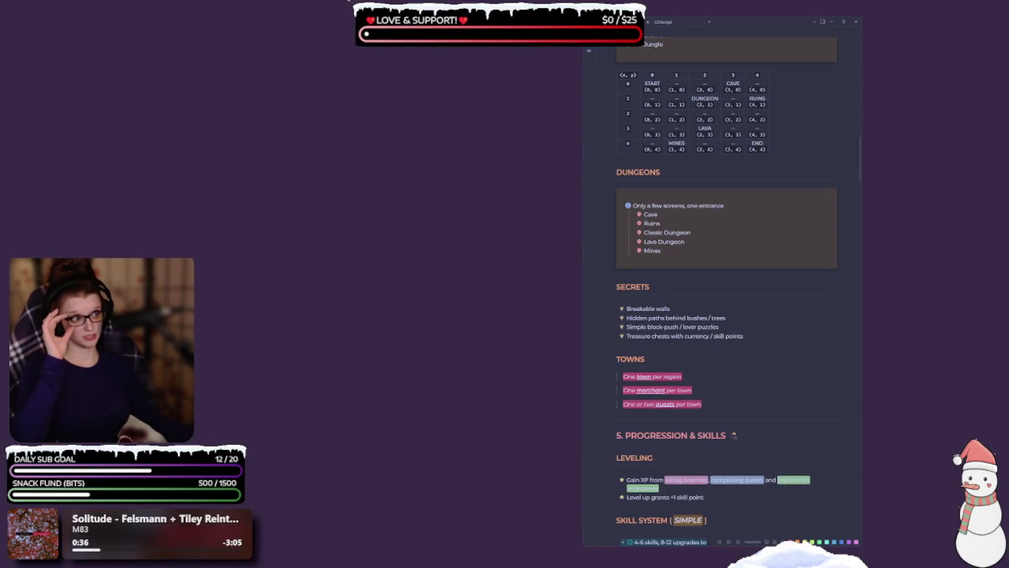
click(833, 22)
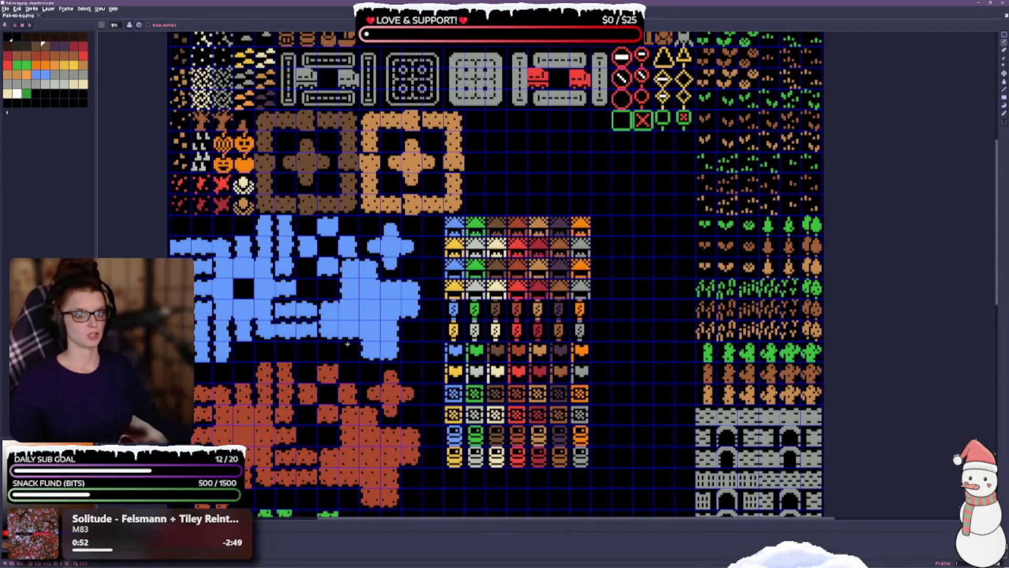
Step: Save the tileset sheet in Aseprite and scroll over its water, dirt, roof and wall tiles
key(v)
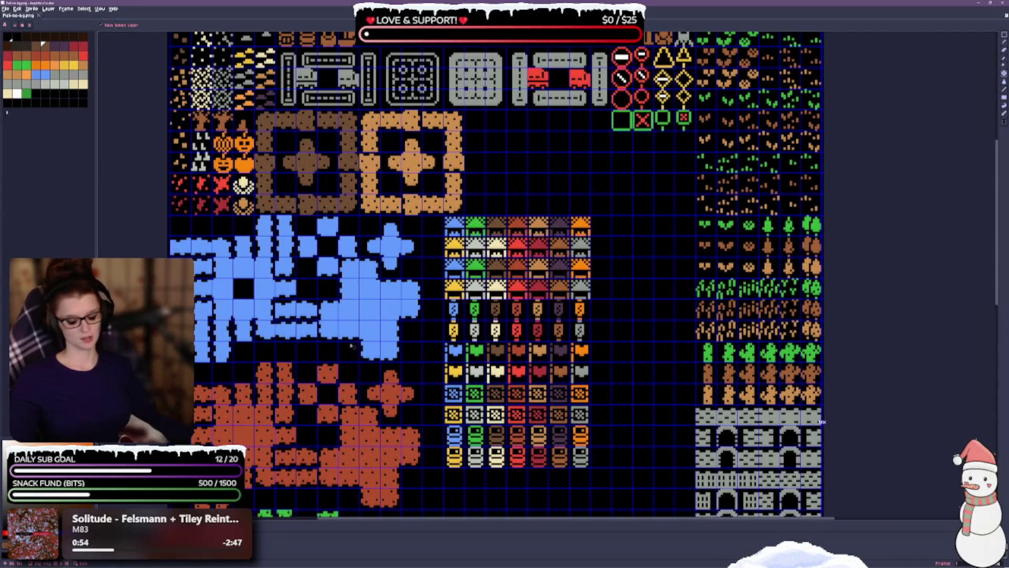
key(ctrl+s)
key(b)
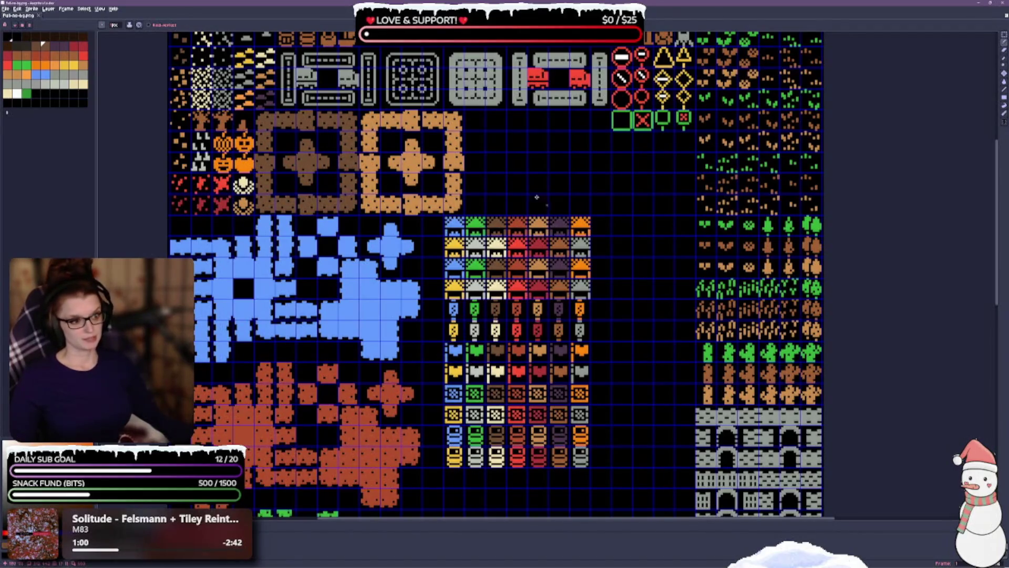
scroll(506, 324, up, 5)
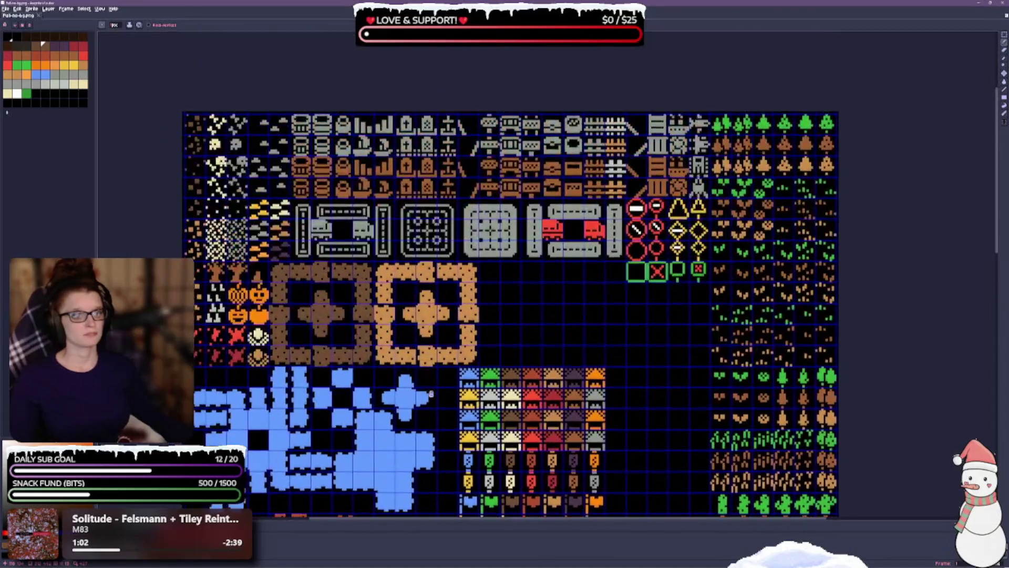
scroll(396, 271, down, 4)
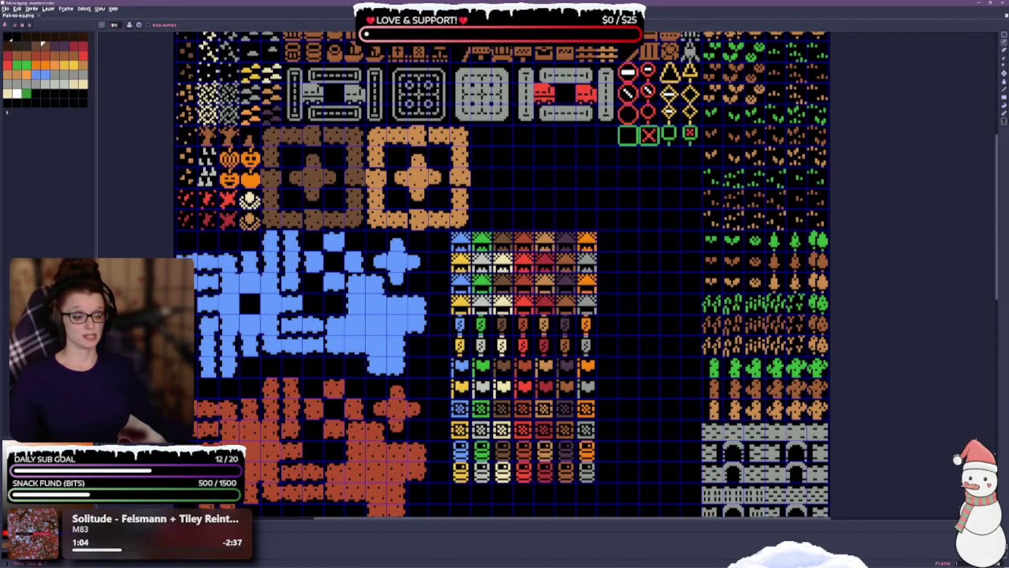
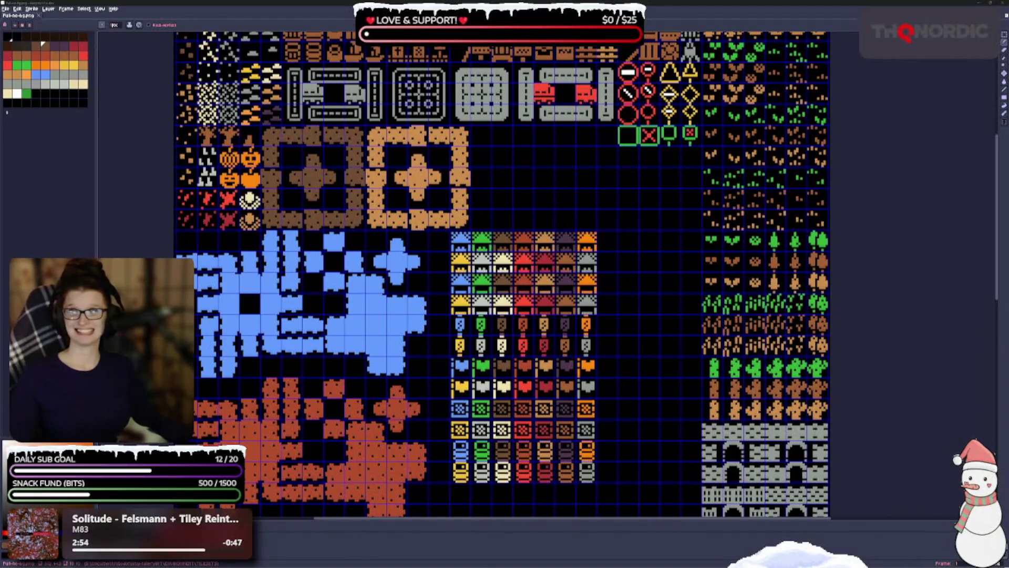
Step: Move the itch.io browser window over the canvas and enlarge it
mouse_move(0, 105)
mouse_down()
mouse_move(454, 106)
mouse_move(503, 120)
mouse_move(578, 77)
mouse_move(529, 76)
mouse_up()
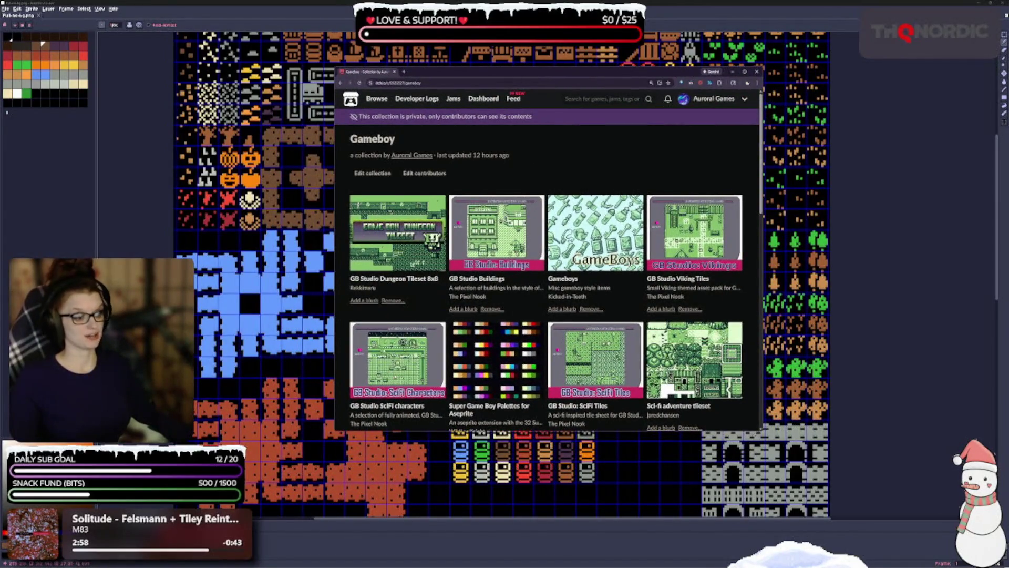
drag(762, 430, 884, 515)
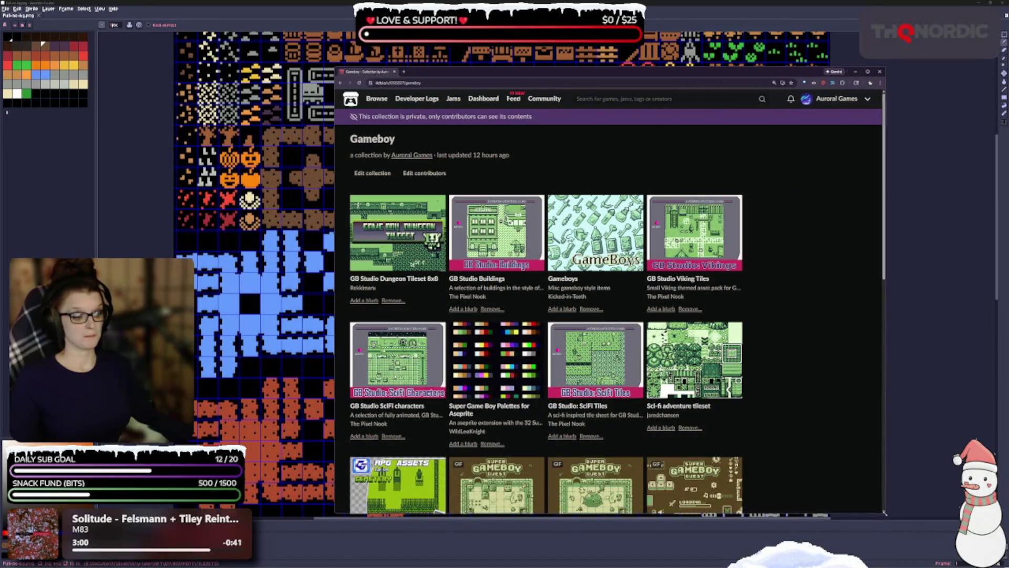
scroll(578, 342, down, 2)
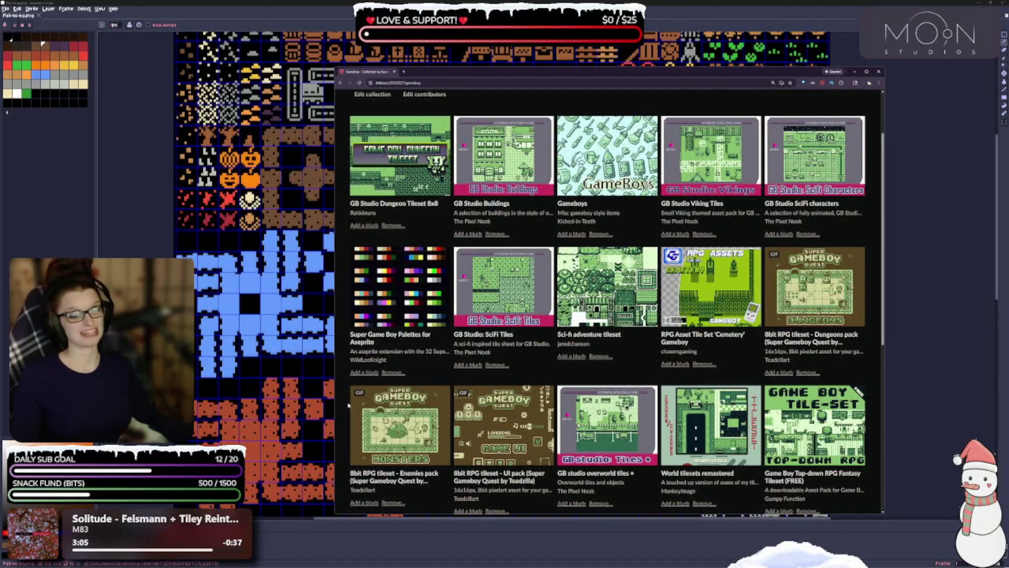
Step: Browse the Gameboy collection thumbnails and open the Super Game Boy Palettes for Aseprite page
mouse_move(660, 285)
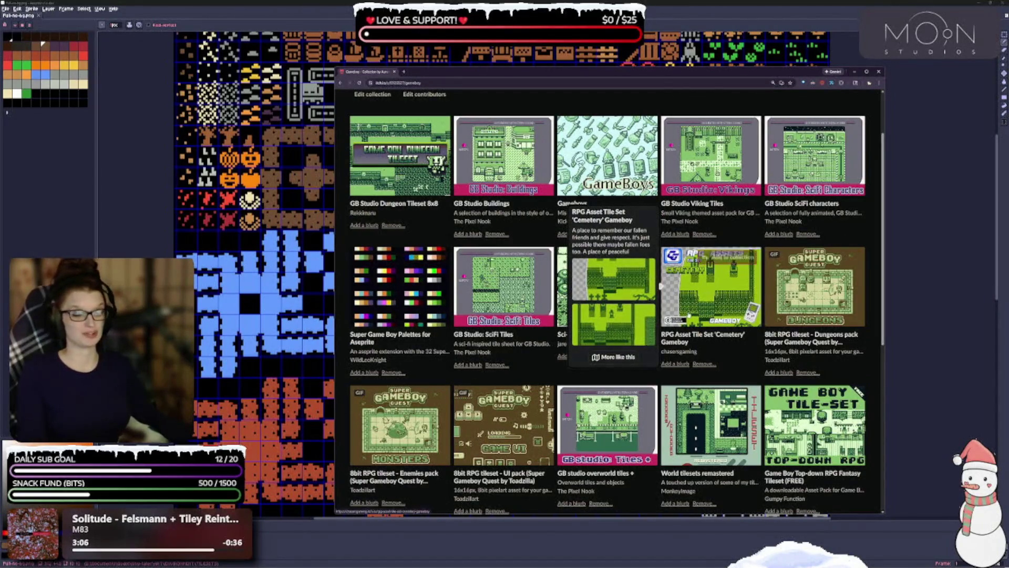
mouse_move(453, 156)
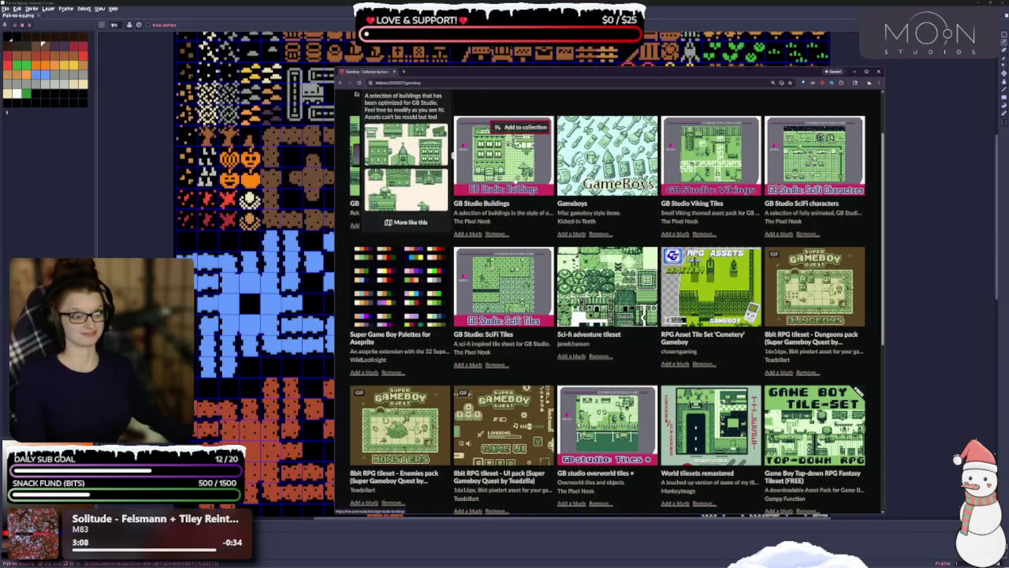
mouse_move(450, 424)
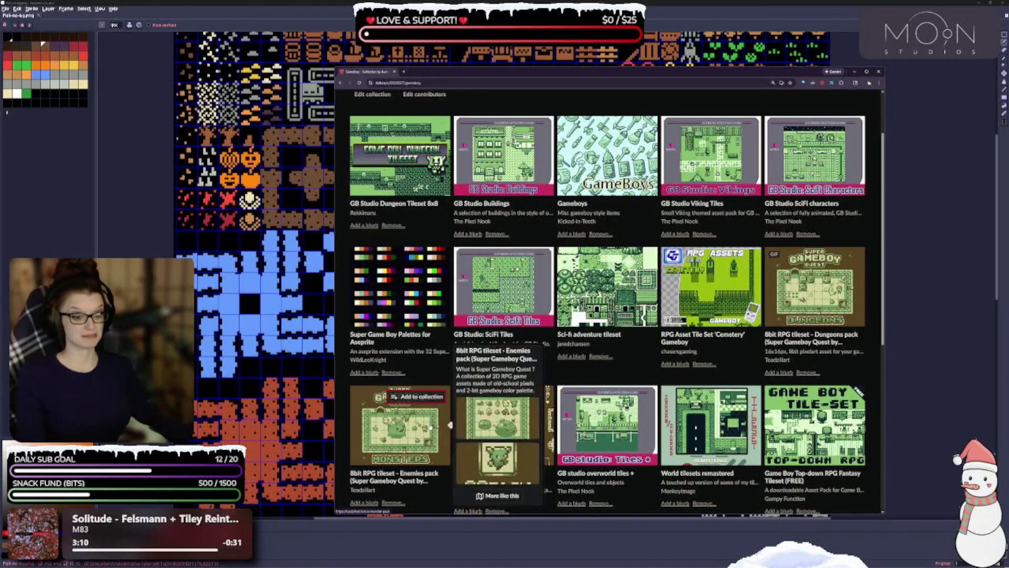
mouse_move(633, 277)
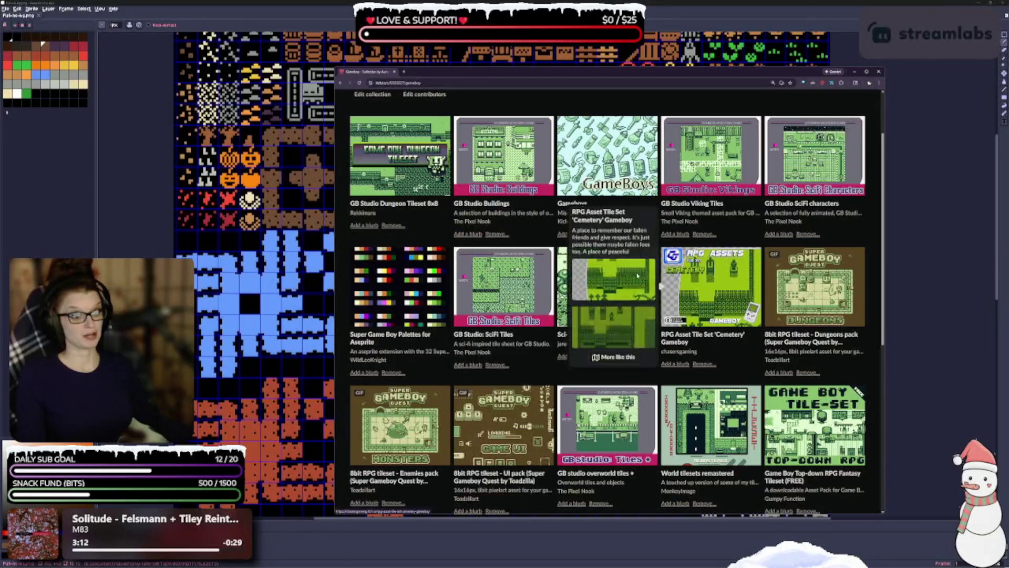
scroll(633, 277, down, 3)
scroll(633, 277, down, 1)
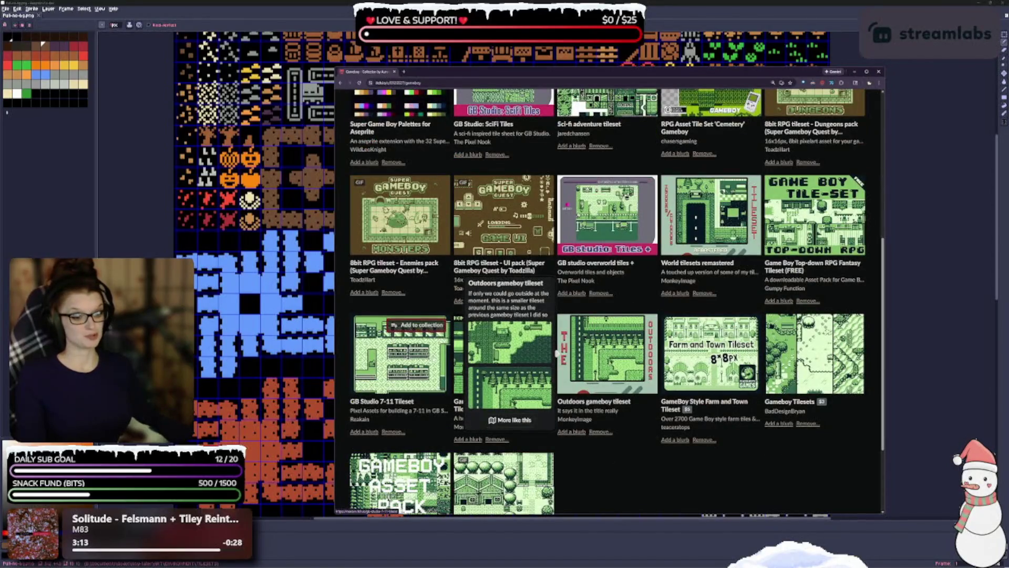
scroll(434, 420, down, 3)
scroll(586, 384, up, 2)
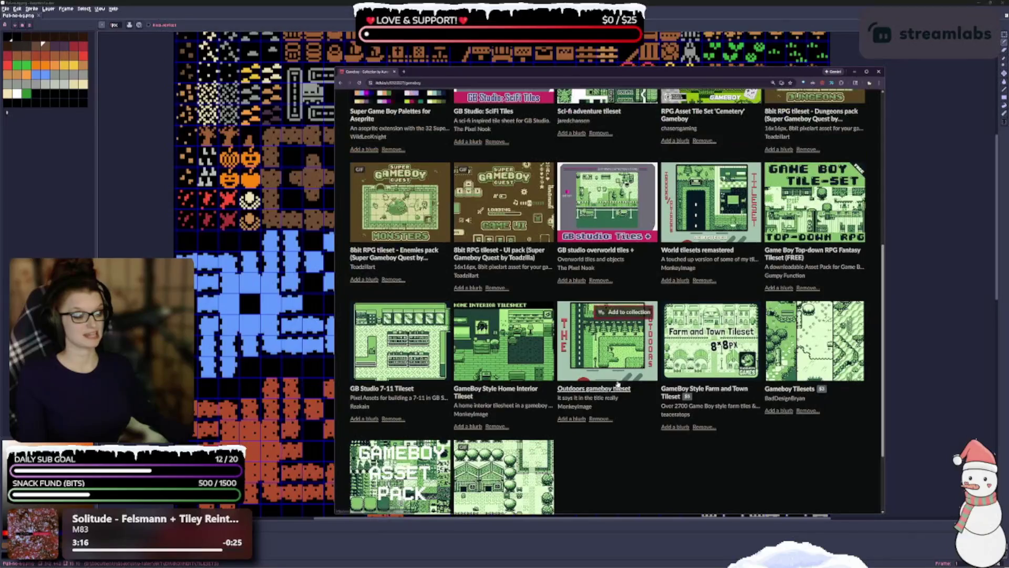
mouse_move(500, 341)
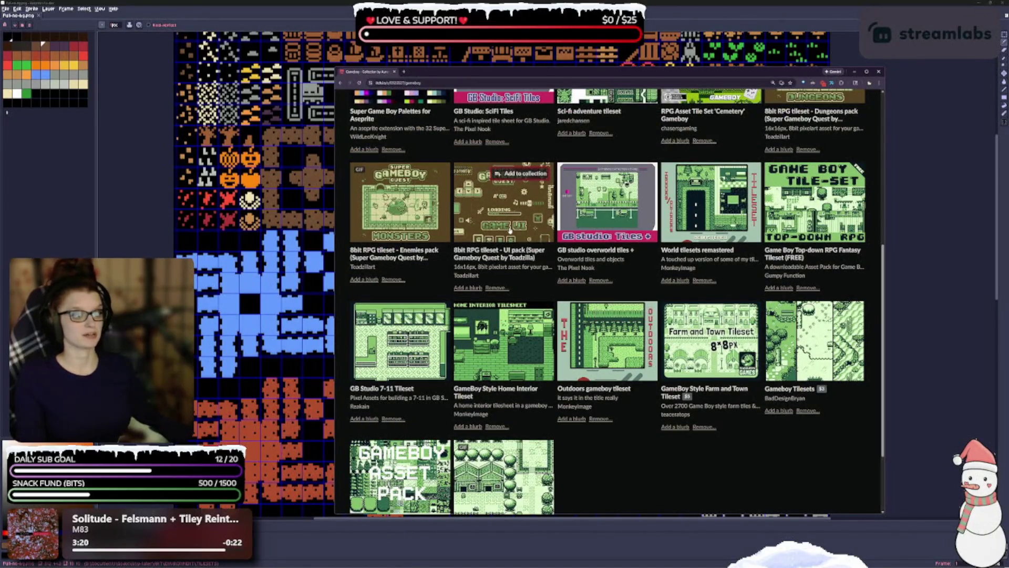
mouse_move(528, 202)
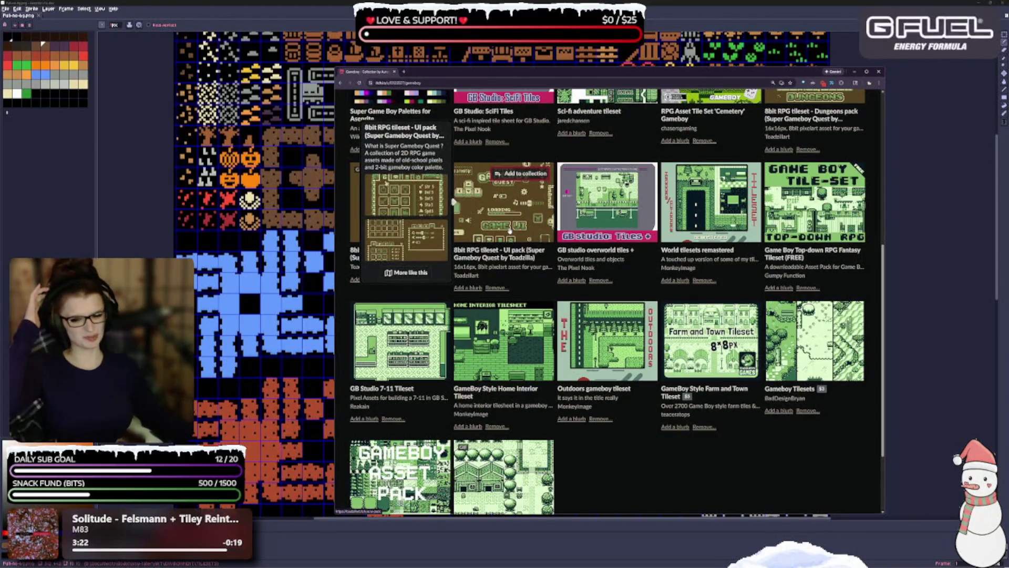
scroll(510, 230, up, 3)
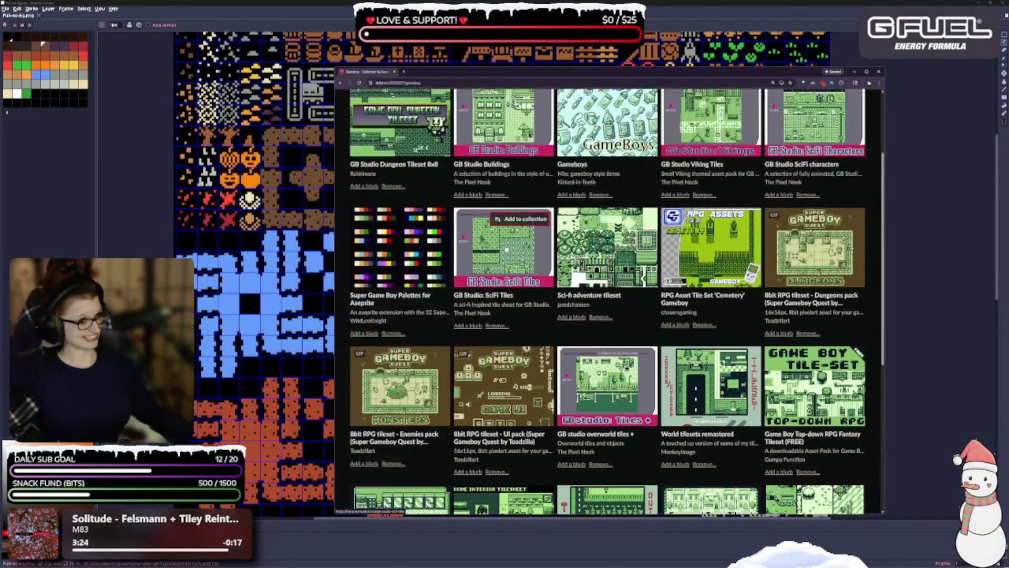
mouse_move(398, 266)
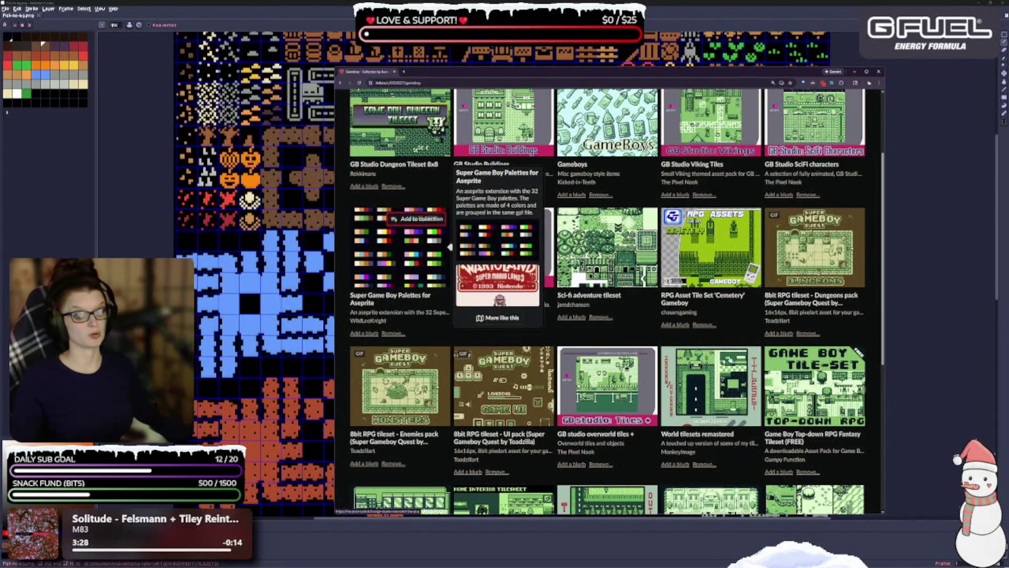
mouse_move(485, 371)
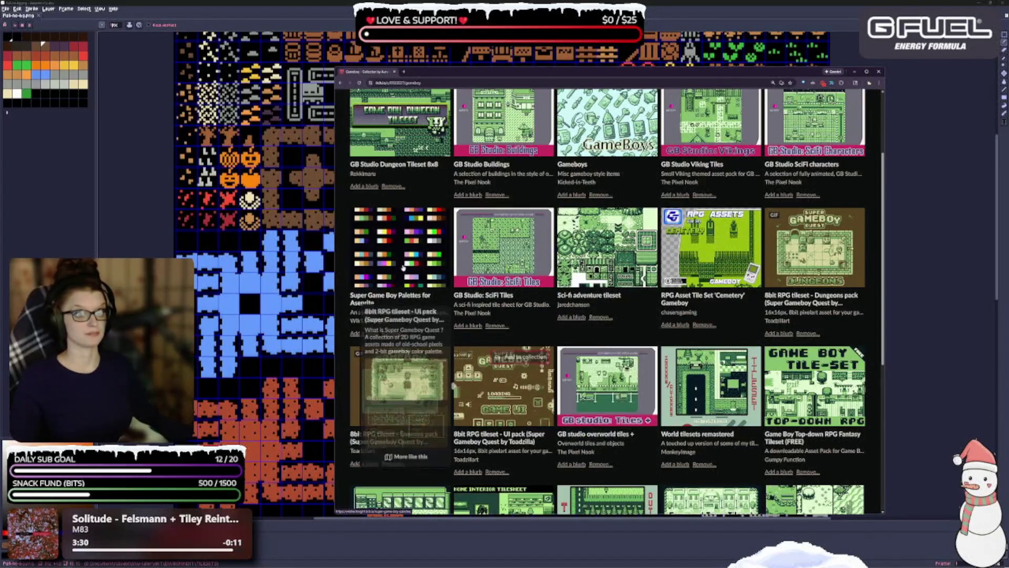
click(390, 297)
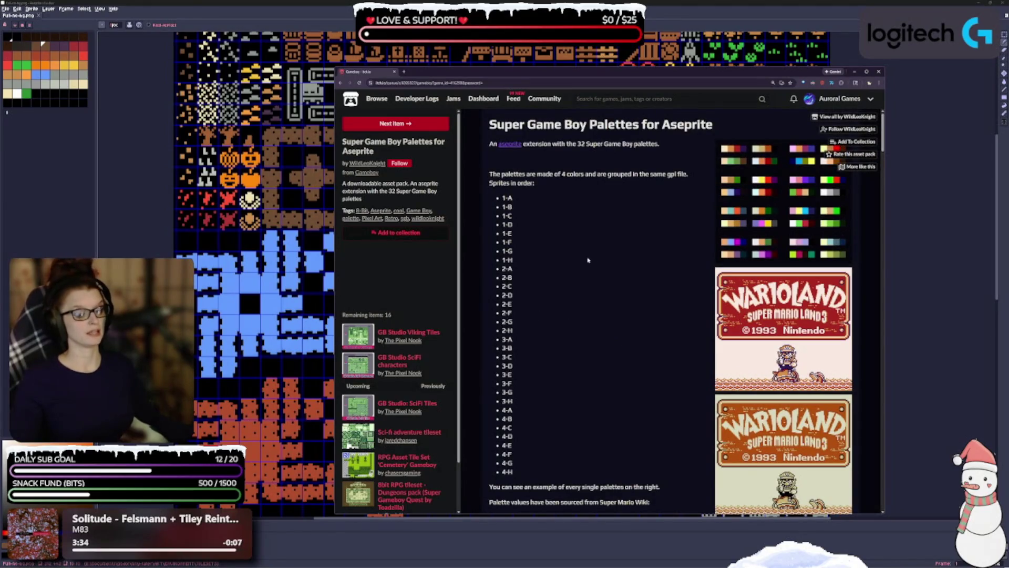
Step: Scroll through the Super Game Boy Palettes page's palettes 1-A to 4-H and back to the top
scroll(576, 344, down, 3)
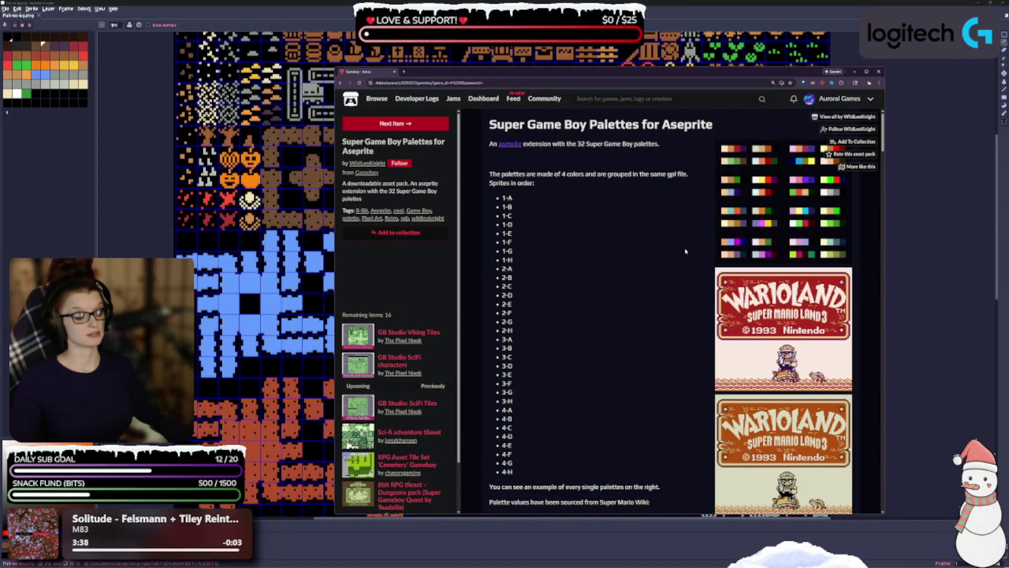
scroll(611, 288, down, 5)
scroll(612, 288, down, 6)
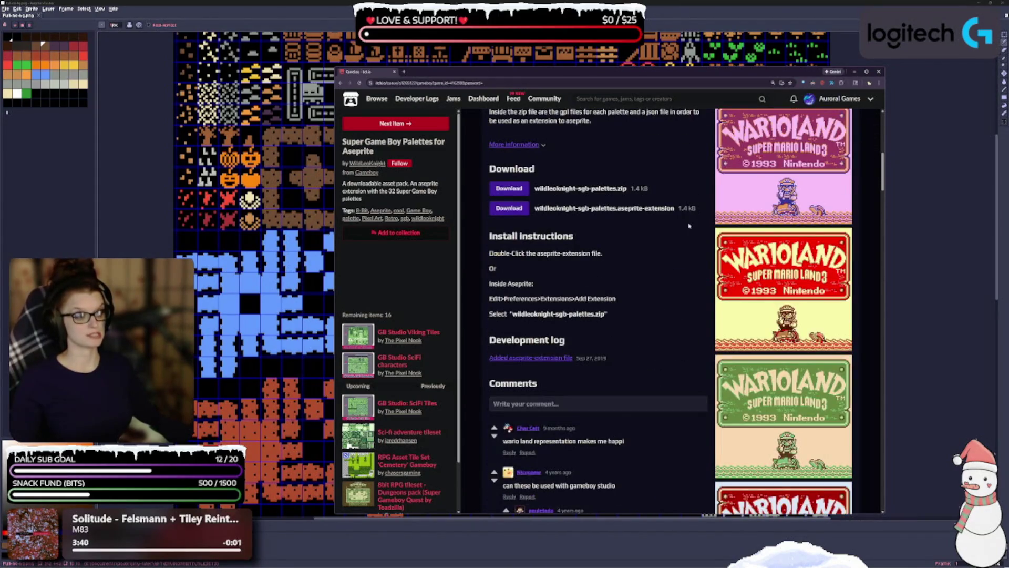
scroll(689, 226, down, 5)
scroll(776, 307, down, 5)
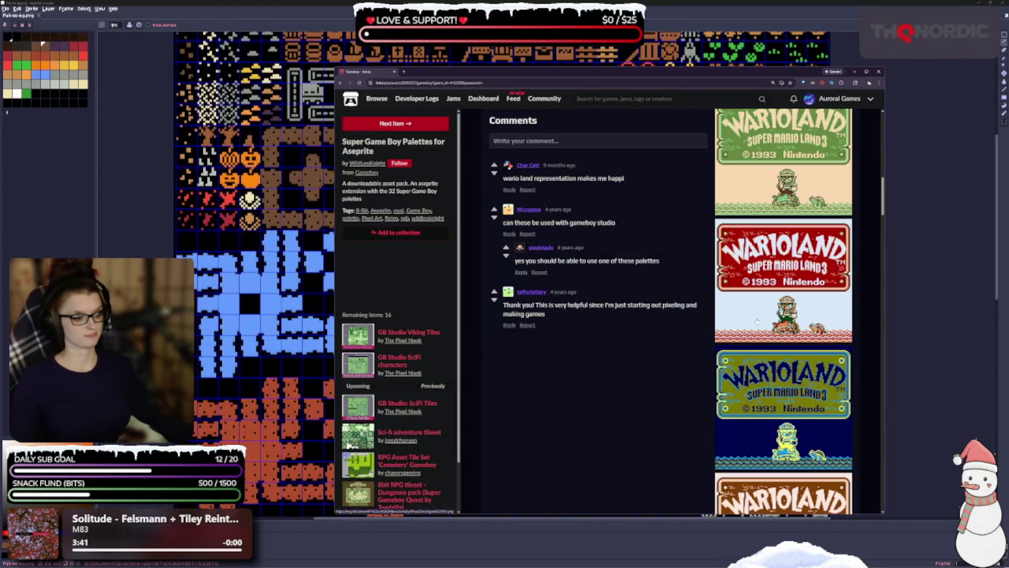
scroll(796, 279, down, 6)
scroll(796, 279, down, 10)
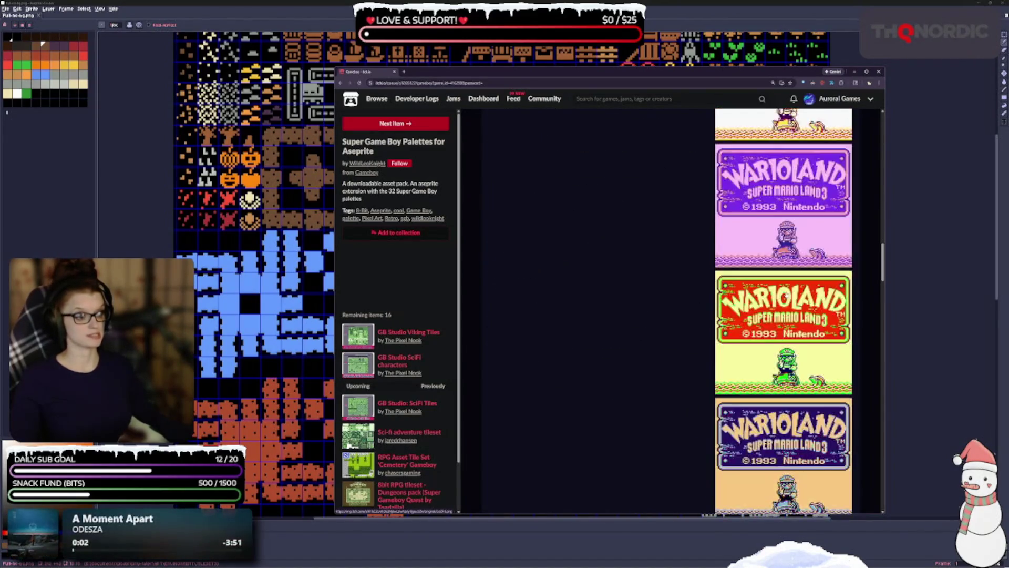
scroll(776, 373, down, 10)
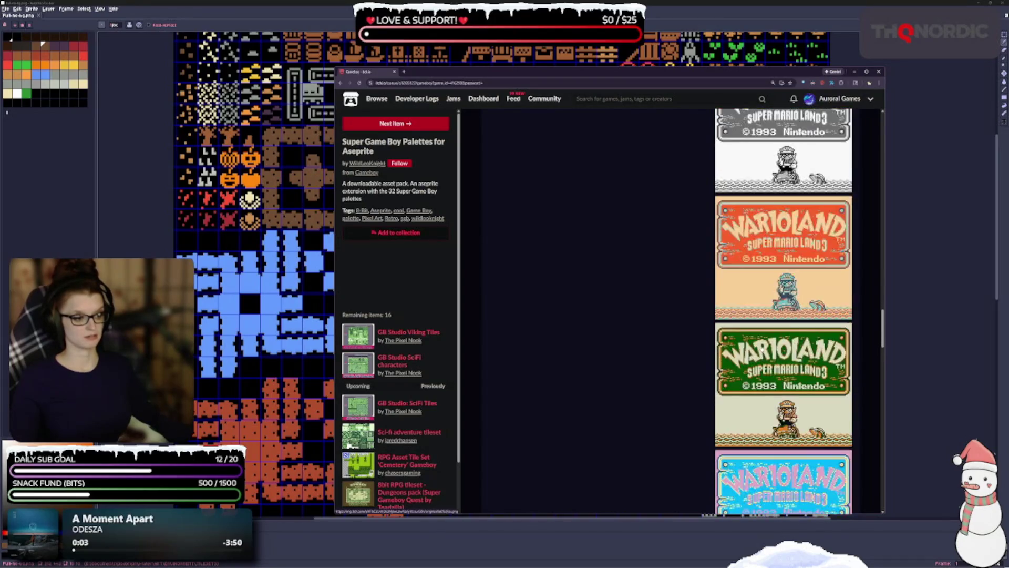
scroll(753, 339, down, 10)
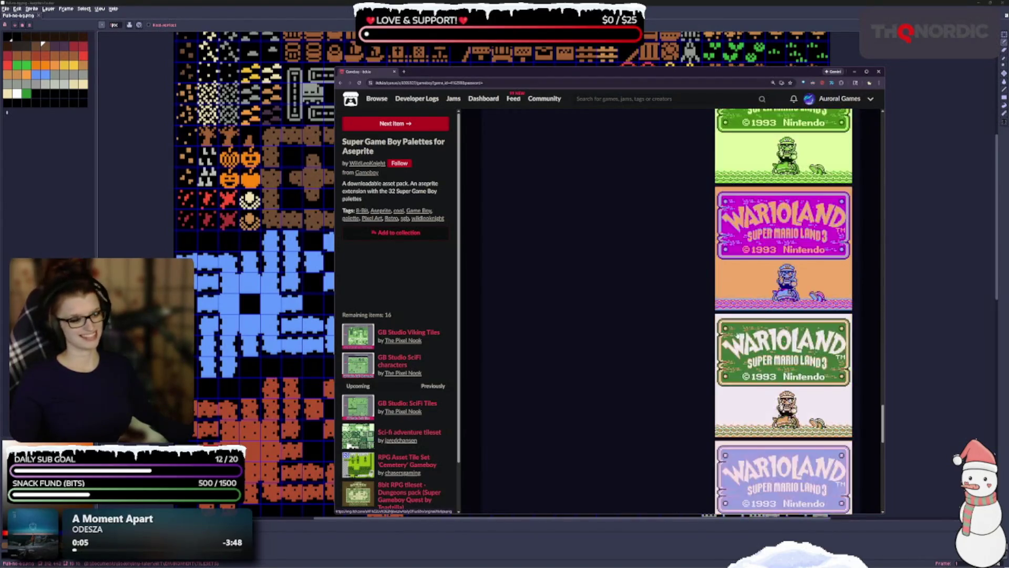
scroll(735, 343, down, 5)
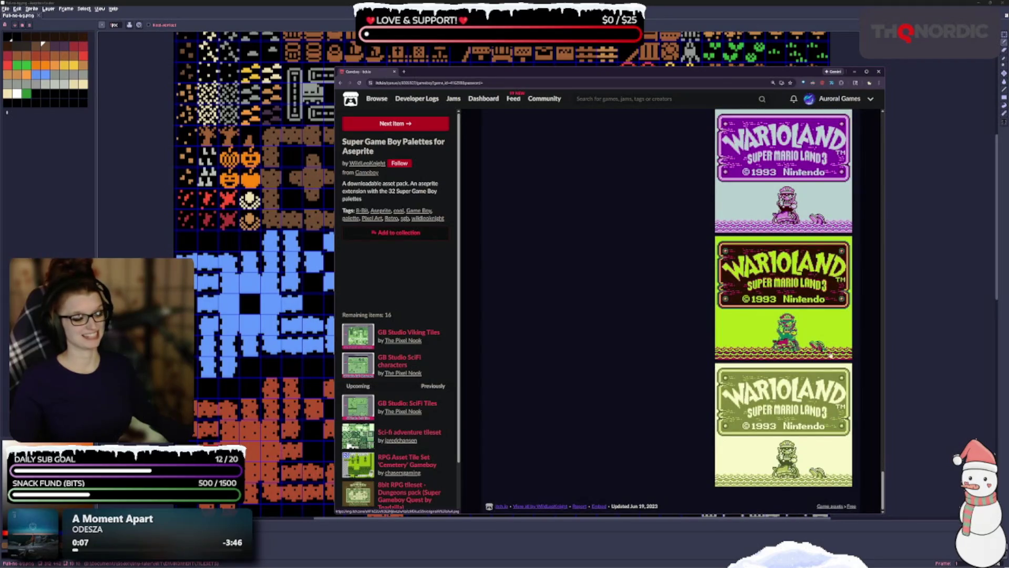
mouse_move(885, 496)
mouse_down()
mouse_move(877, 184)
mouse_move(866, 115)
mouse_up()
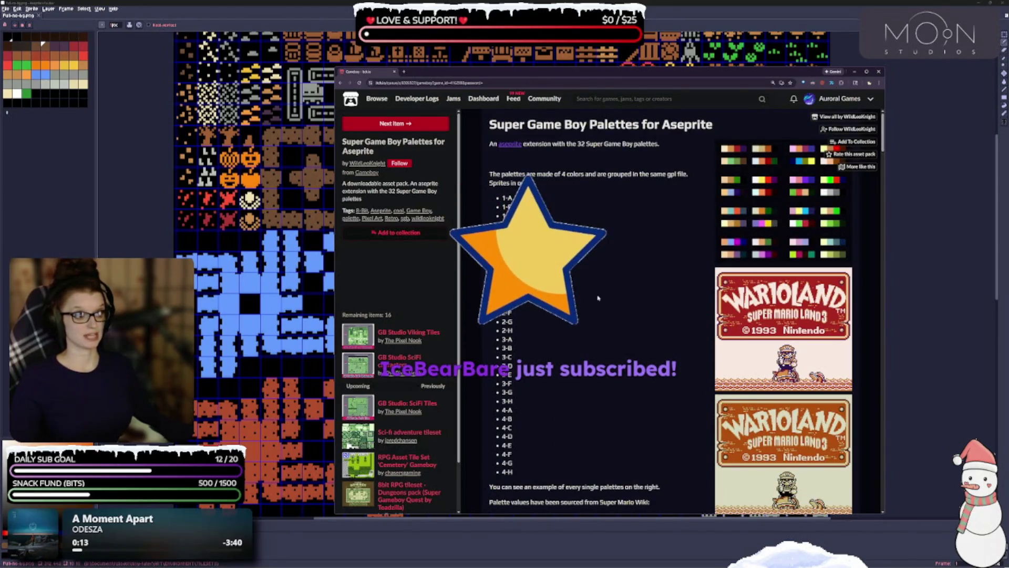
scroll(597, 310, down, 2)
scroll(596, 310, up, 2)
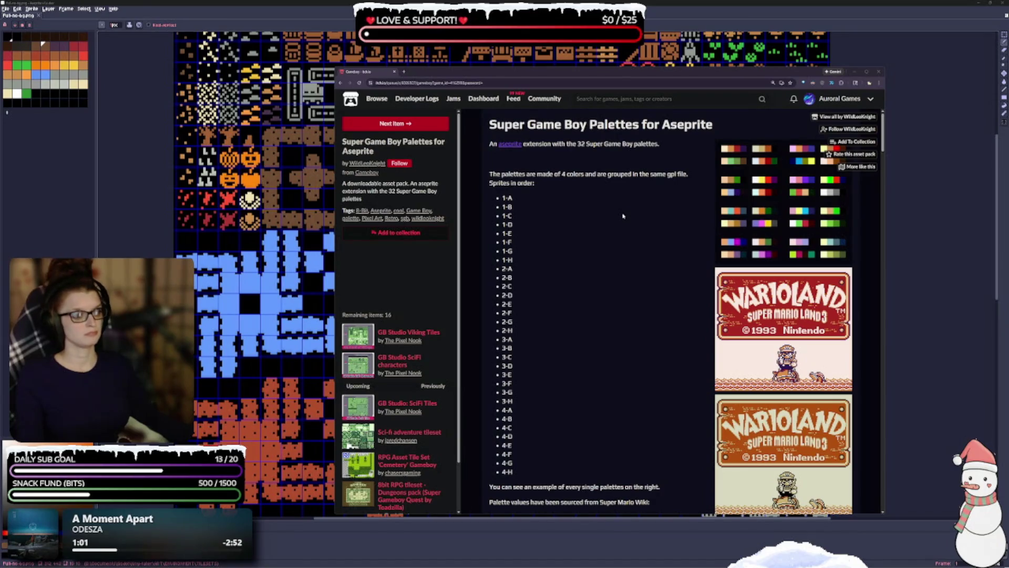
scroll(577, 300, down, 2)
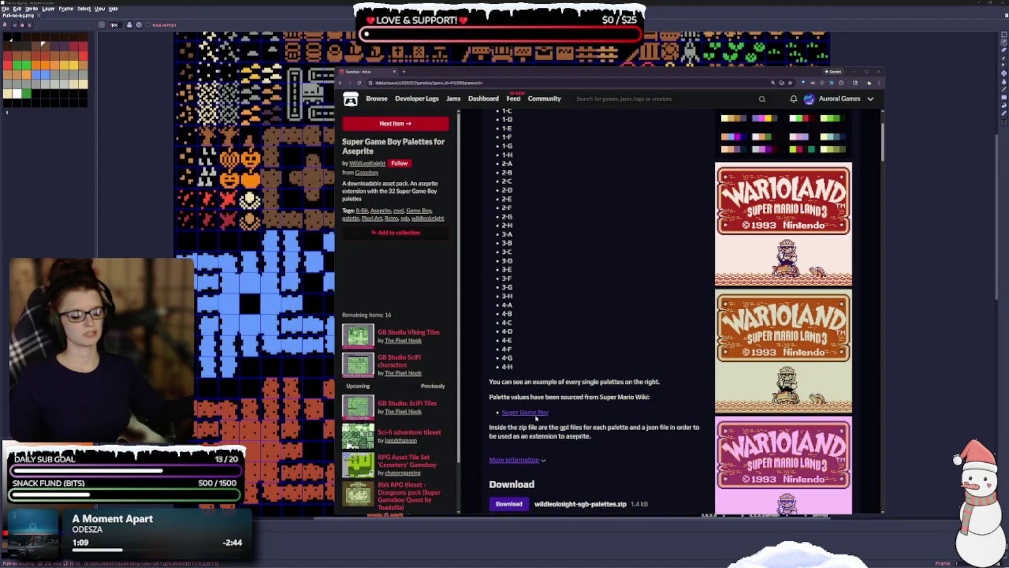
scroll(586, 344, up, 3)
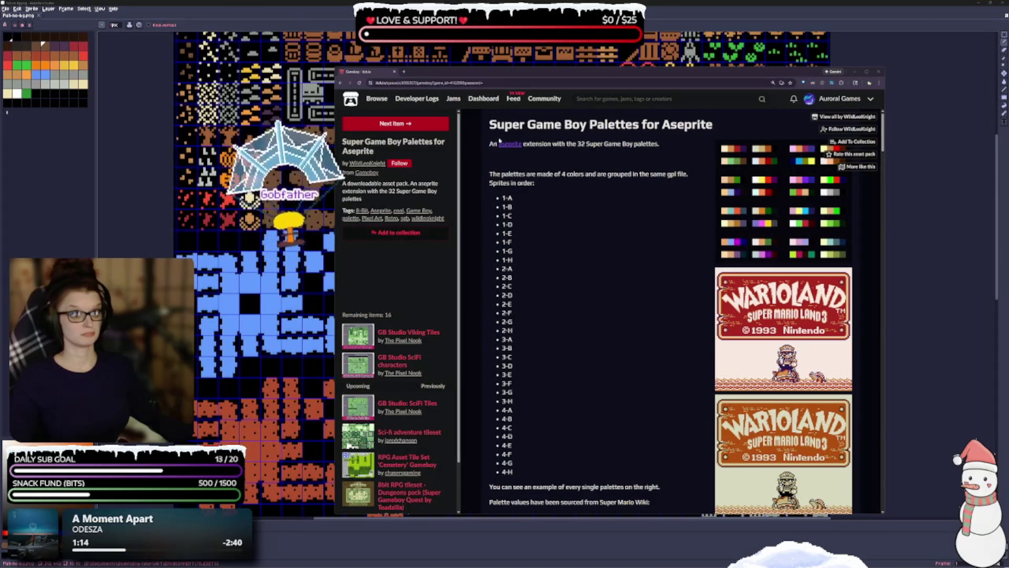
scroll(646, 412, down, 5)
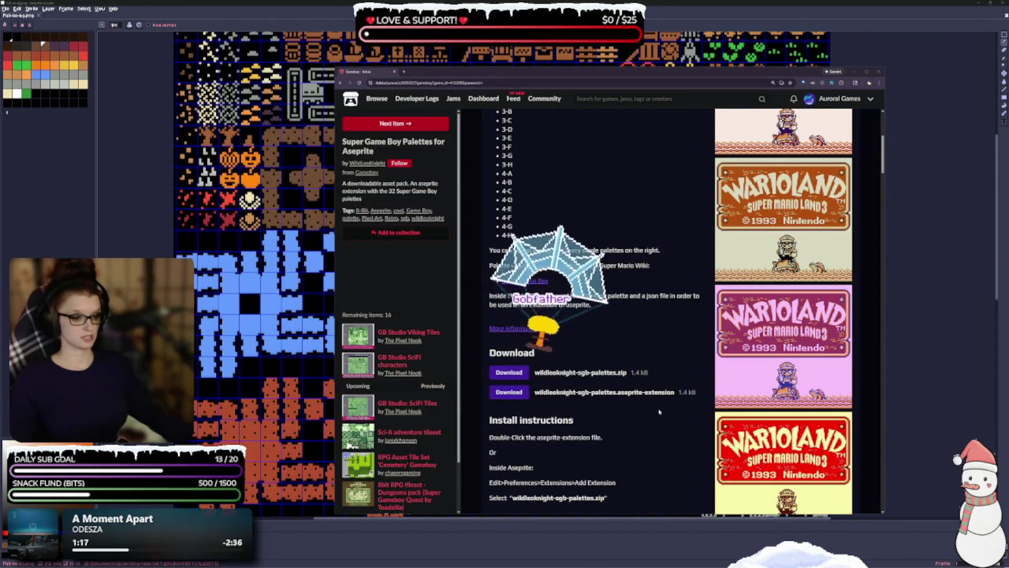
scroll(536, 308, down, 3)
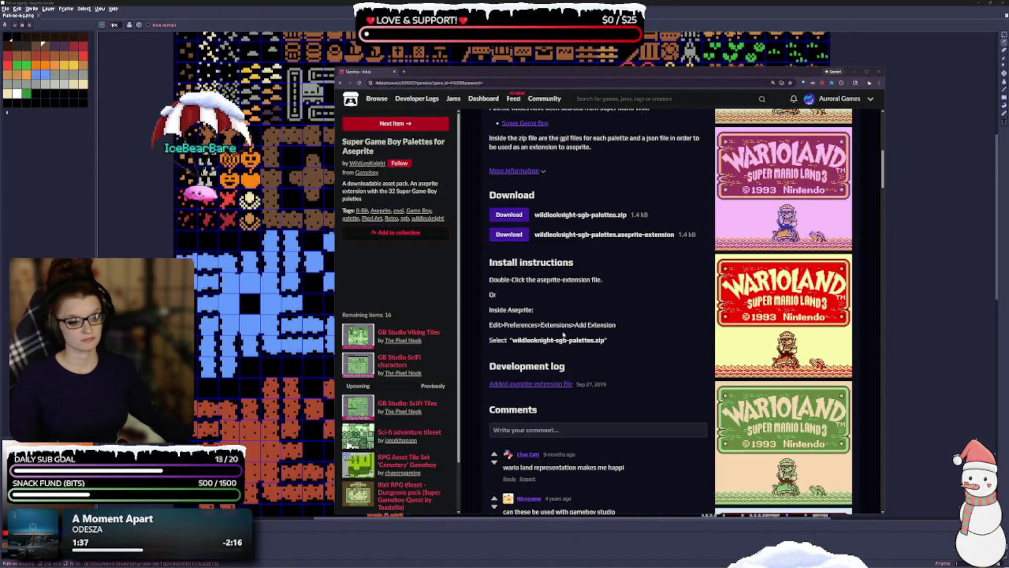
Step: Move the browser aside, enlarge the palette panel, and open Preferences on the Extensions page
mouse_move(578, 72)
mouse_down()
mouse_move(269, 0)
mouse_move(8, 0)
mouse_up()
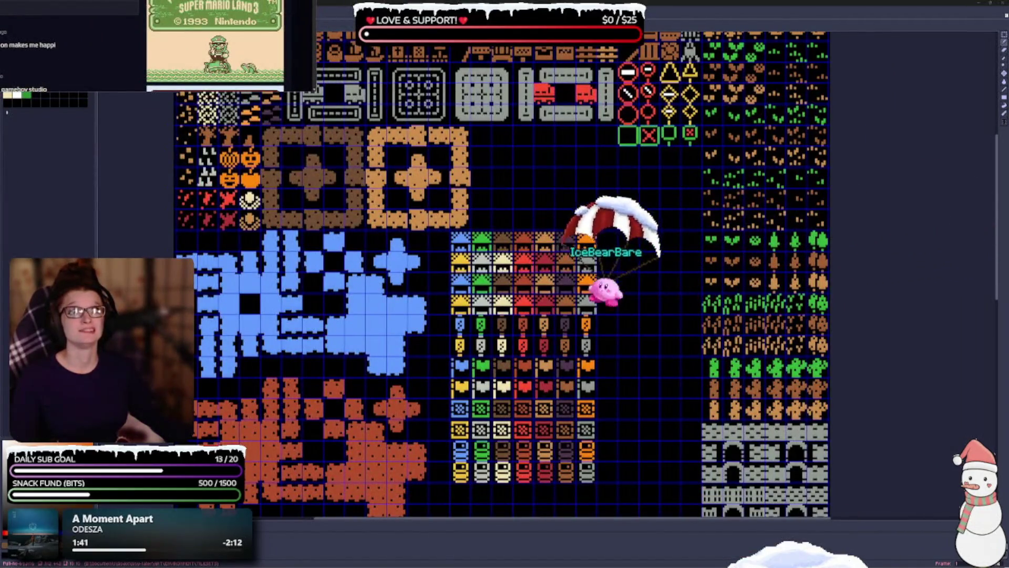
drag(60, 92, 60, 63)
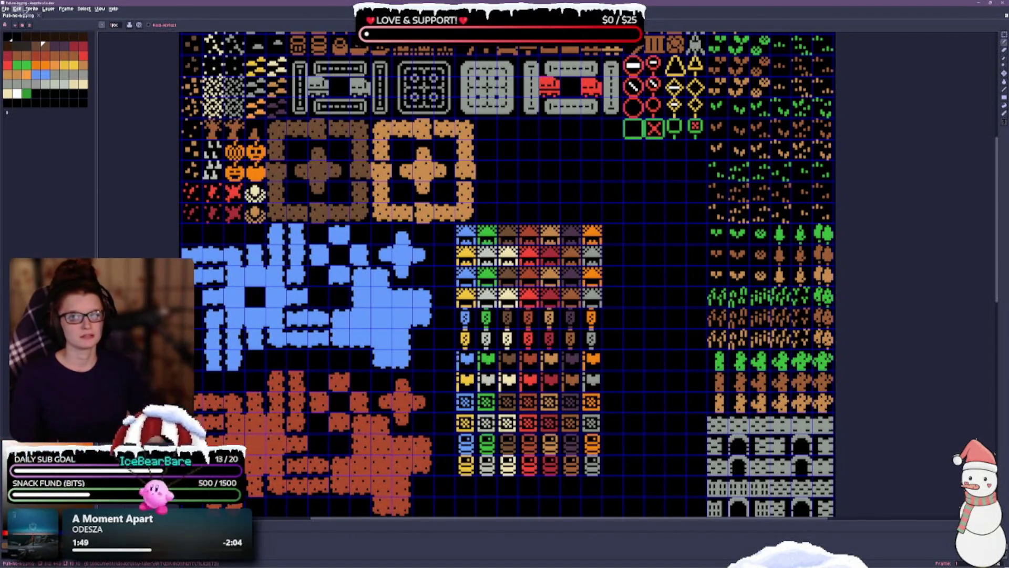
click(18, 8)
key(Escape)
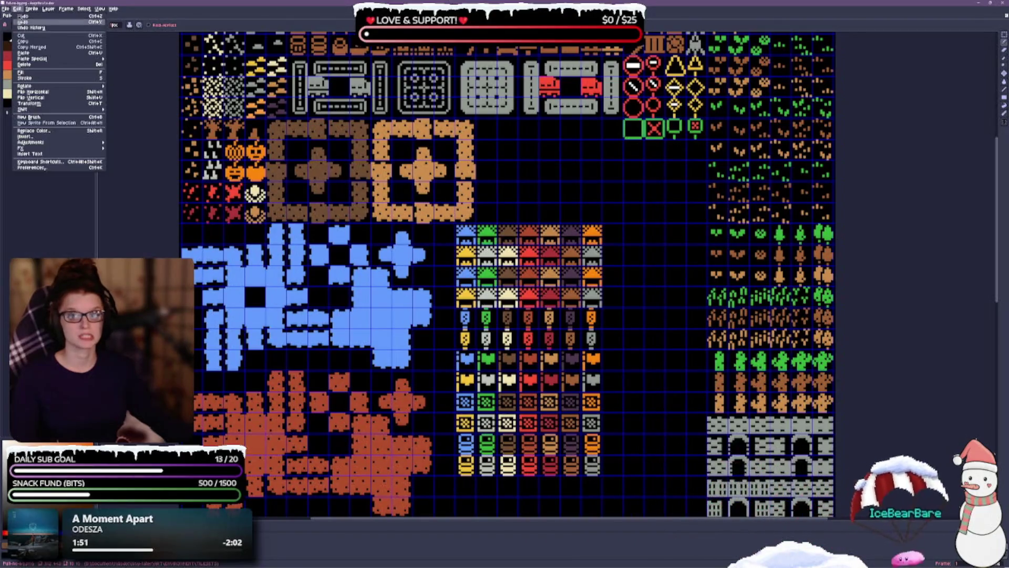
key(ctrl+k)
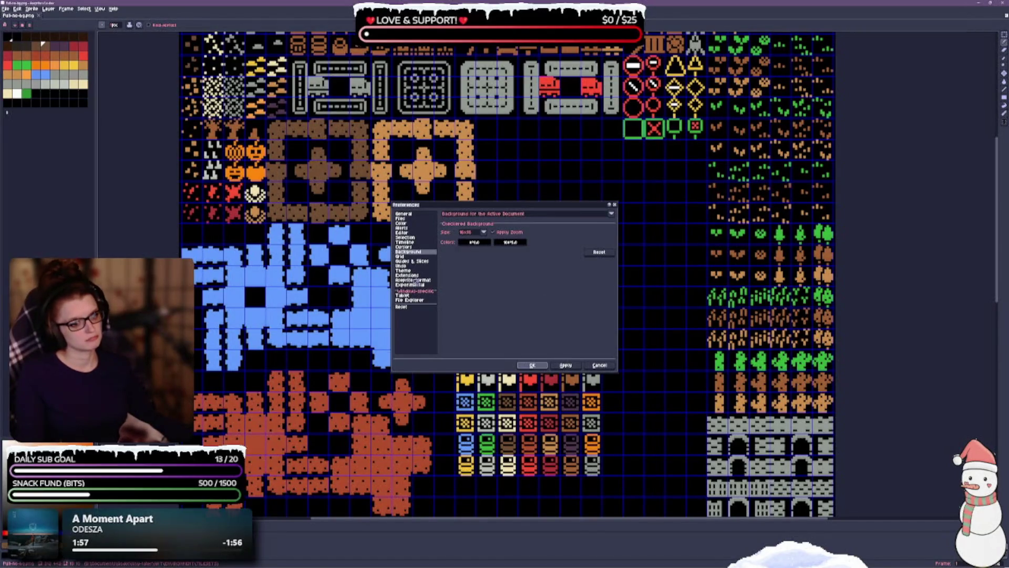
click(412, 276)
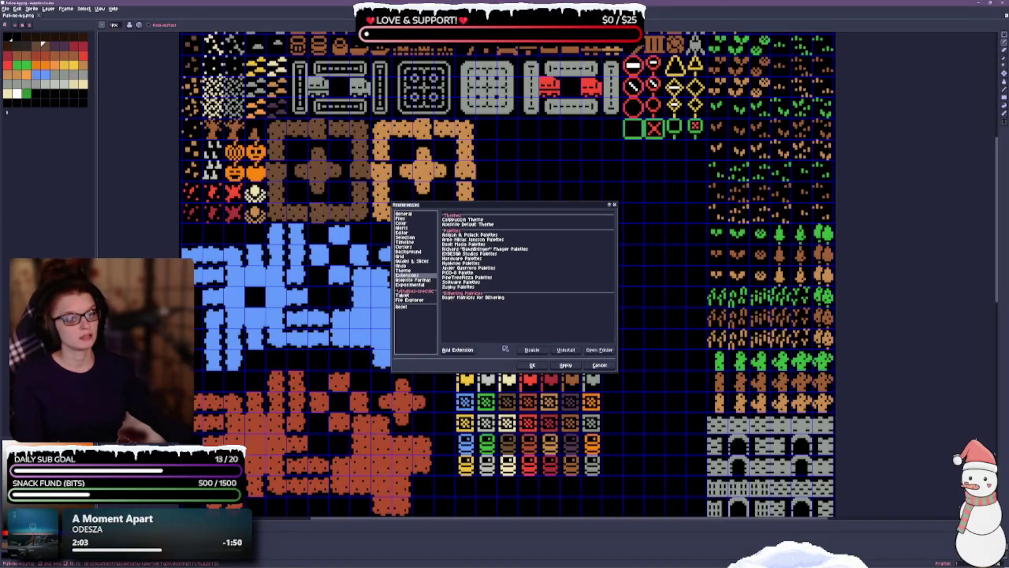
Step: Install the Super Game Boy Palettes extension file through Add Extension
click(458, 351)
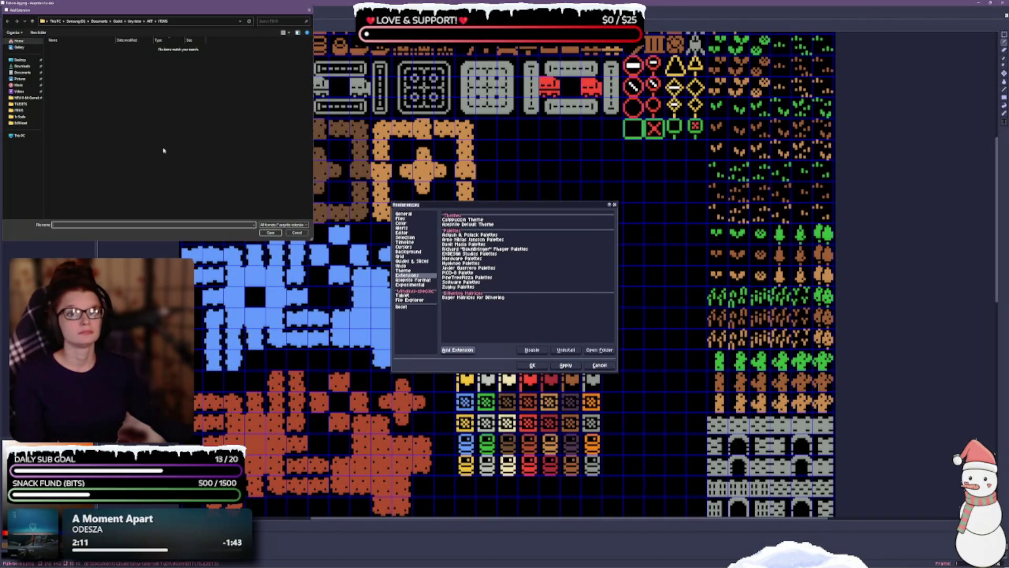
mouse_move(141, 14)
mouse_down()
mouse_move(175, 160)
mouse_move(0, 174)
mouse_up()
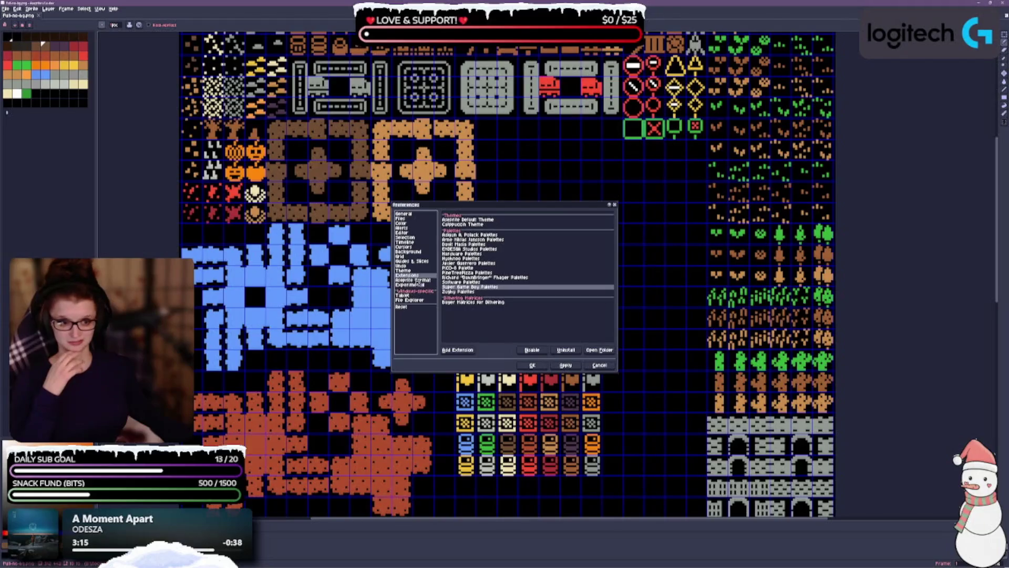
Step: Step through the Aseprite Format and Extensions categories to the Grid preferences page
click(413, 280)
click(413, 275)
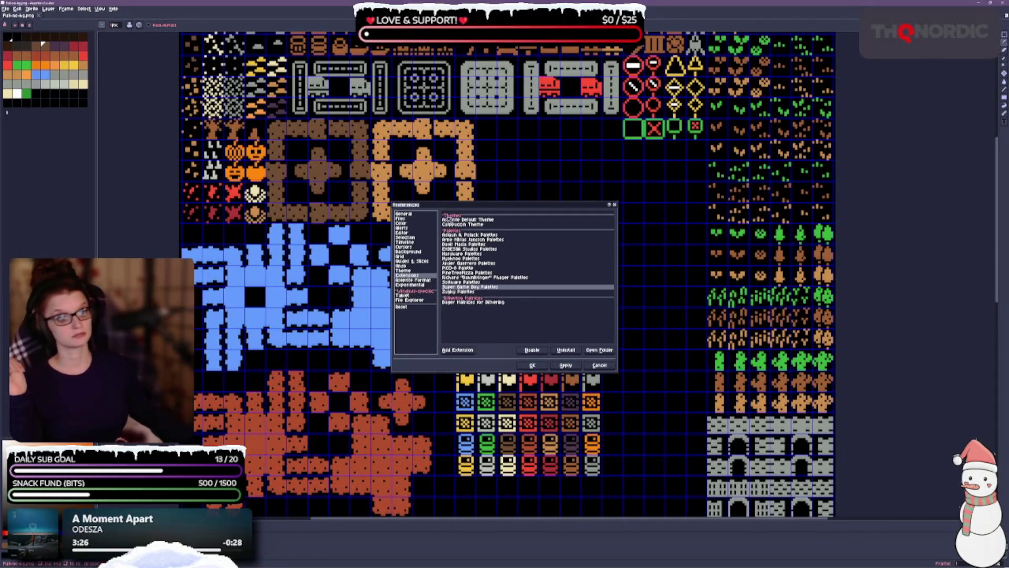
click(402, 256)
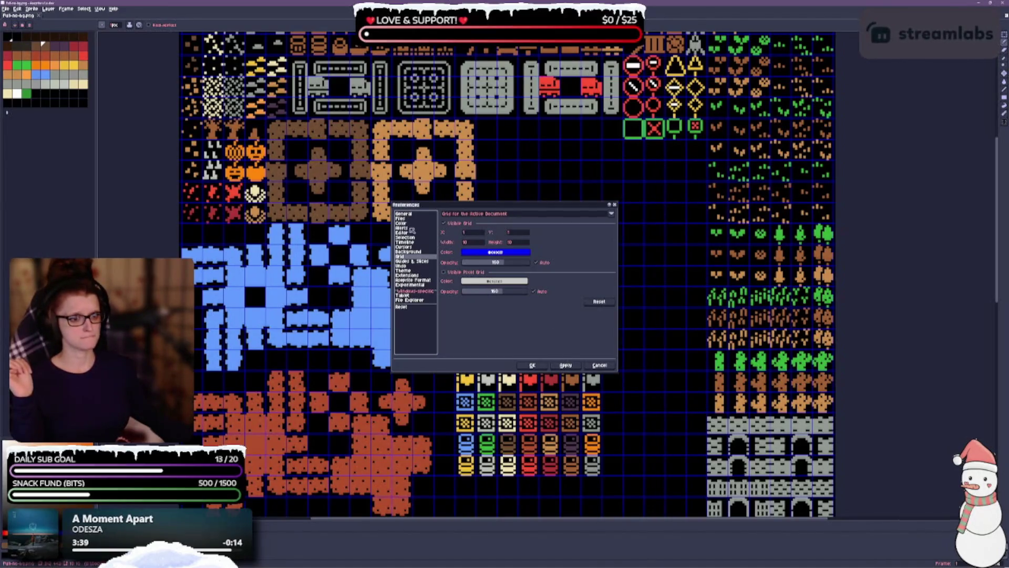
Step: Confirm the preferences with OK and return to the tileset sheet under its blue grid
click(534, 366)
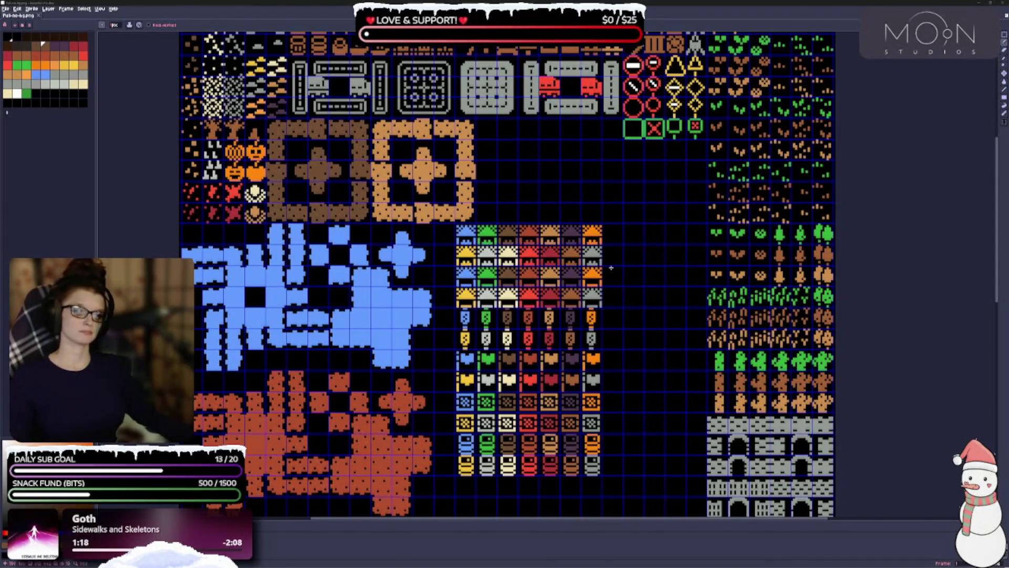
scroll(504, 273, up, 1)
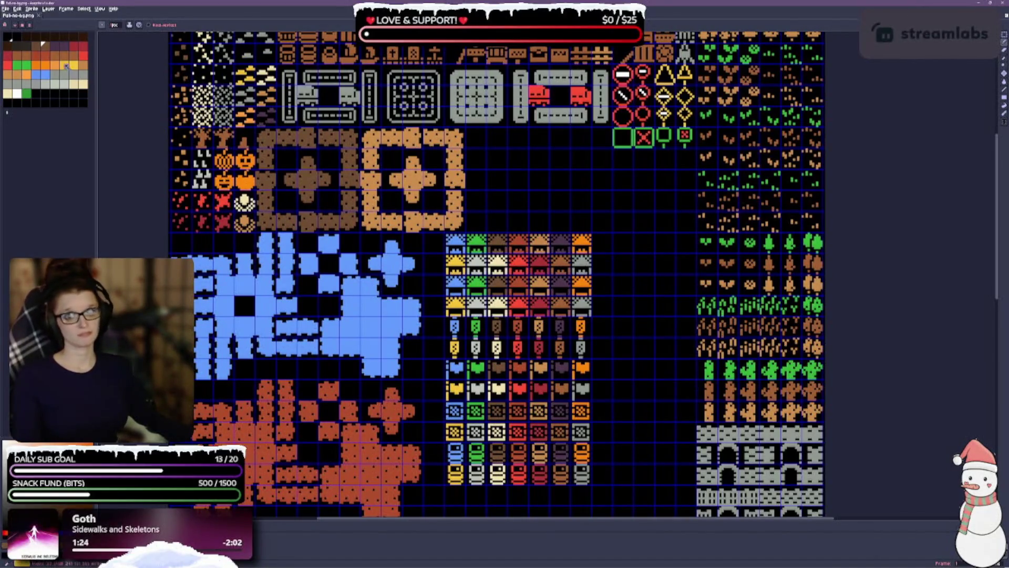
click(31, 25)
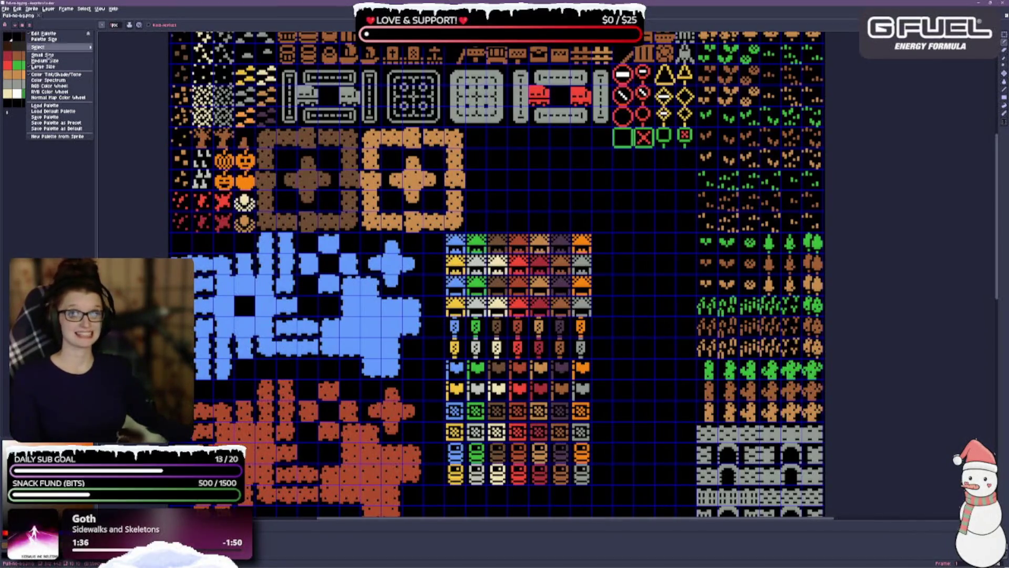
mouse_move(51, 47)
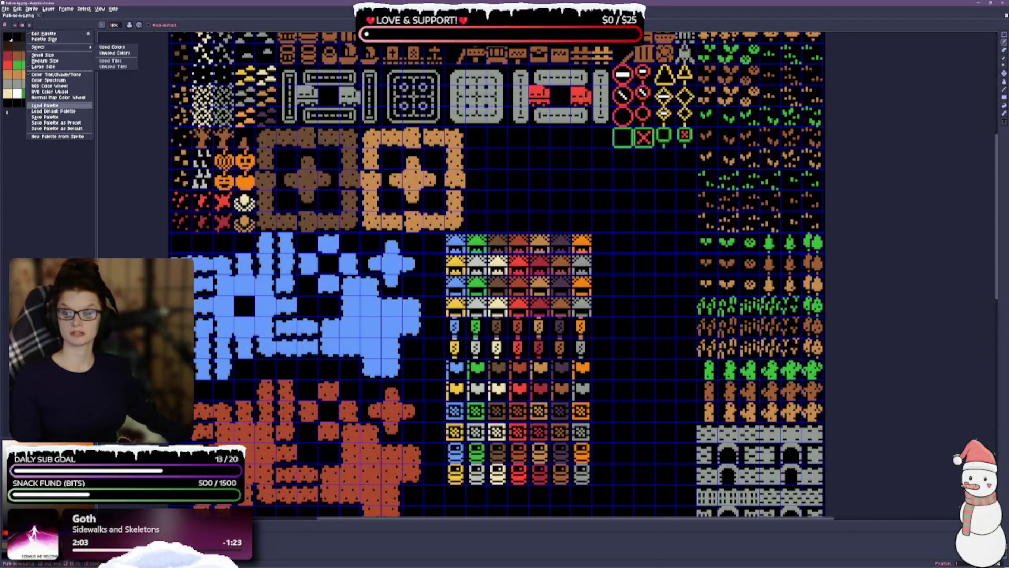
key(Escape)
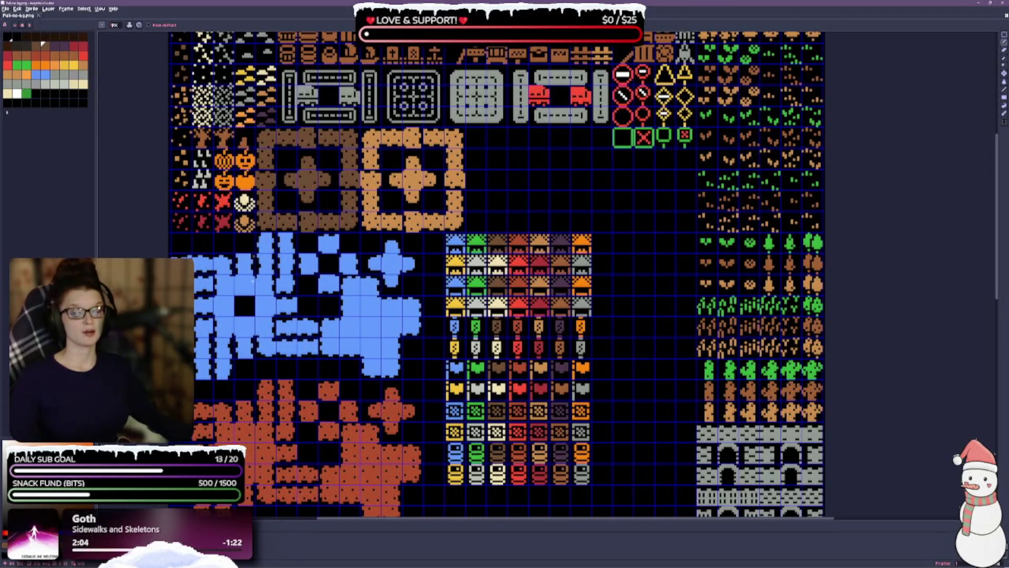
Step: Nudge the view of the grid-covered tile sheet slightly
mouse_move(407, 274)
mouse_down()
mouse_move(397, 249)
mouse_move(402, 260)
mouse_up()
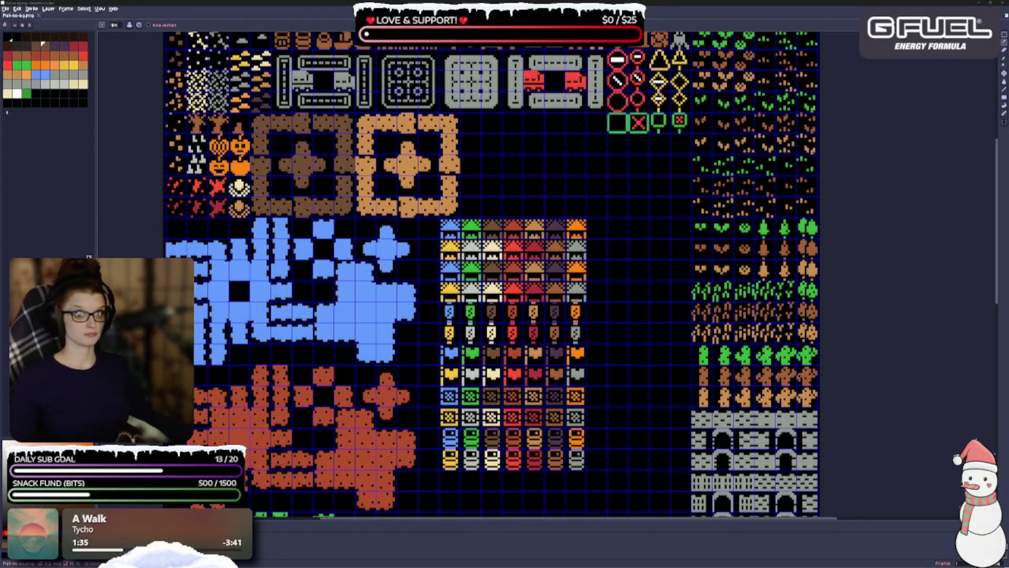
scroll(576, 321, down, 3)
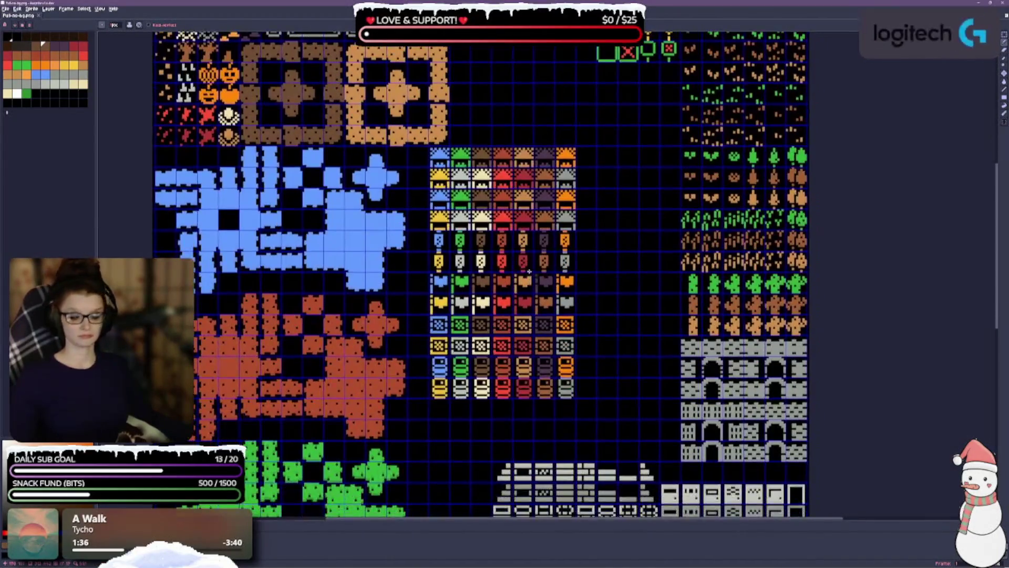
key(b)
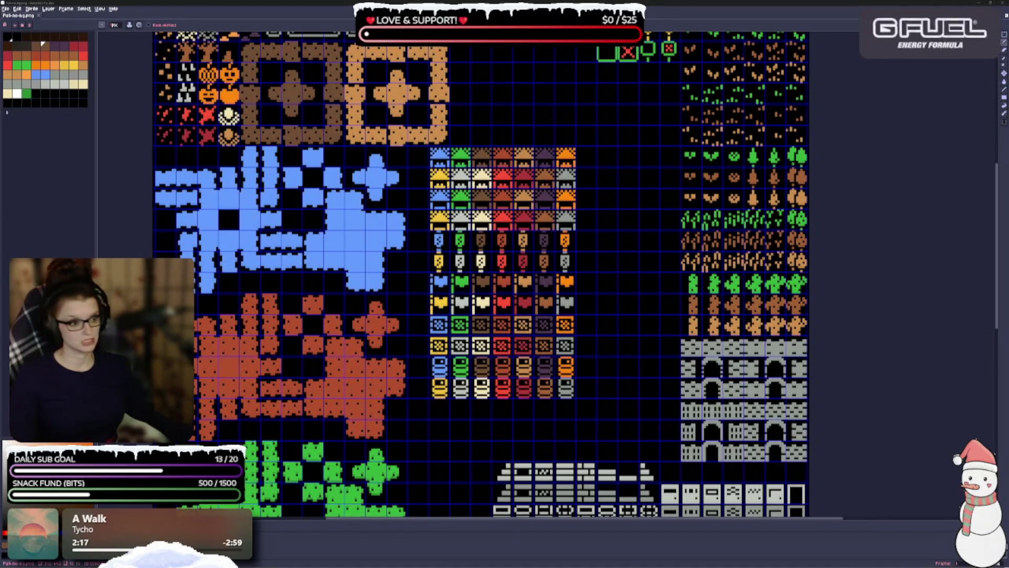
mouse_move(933, 239)
mouse_down()
mouse_move(505, 287)
mouse_move(626, 294)
mouse_up()
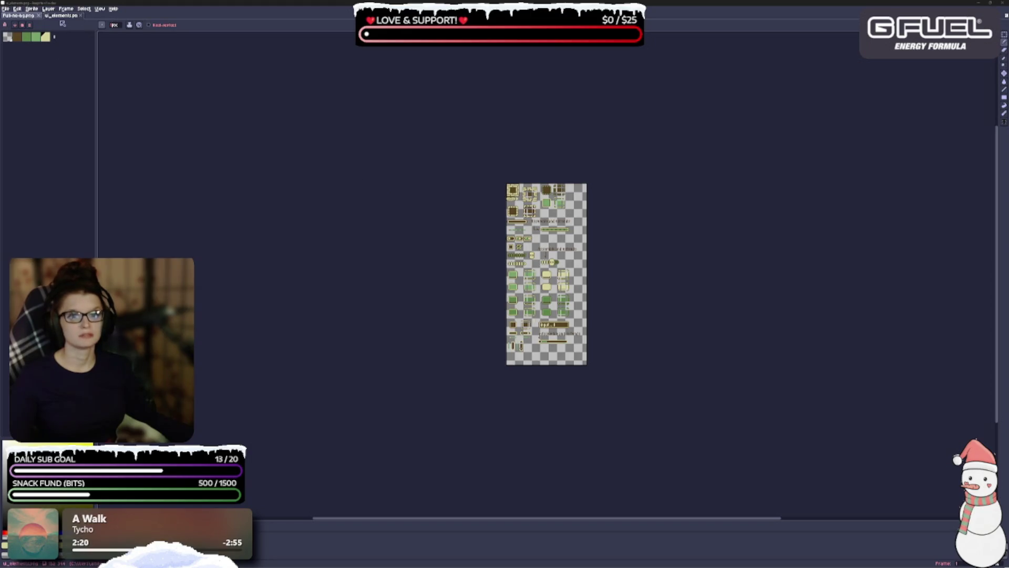
Step: Zoom the ui_elements sheet, select all and deselect, switch to the pencil, and save it
scroll(482, 296, up, 3)
scroll(482, 295, down, 2)
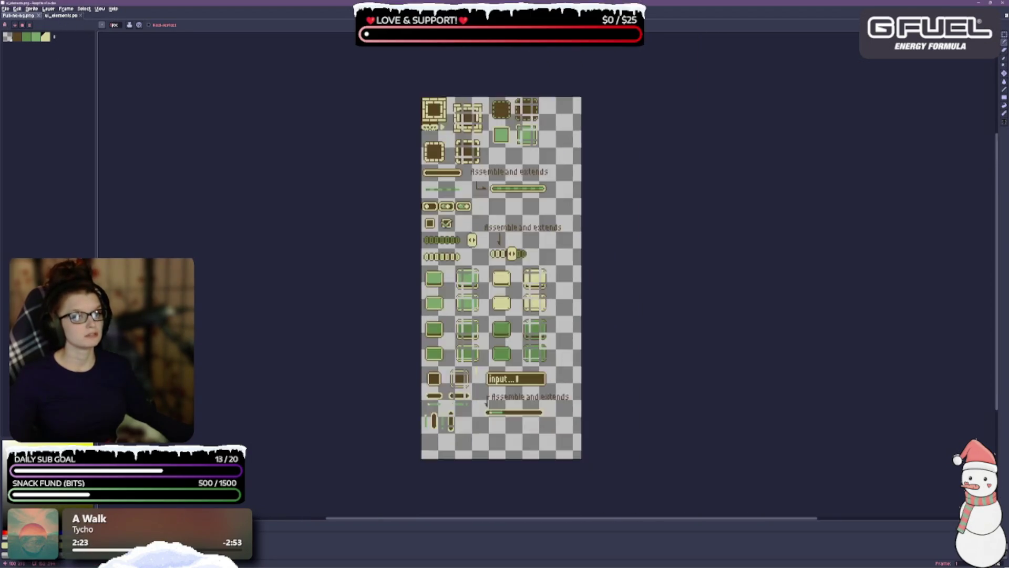
scroll(493, 328, up, 1)
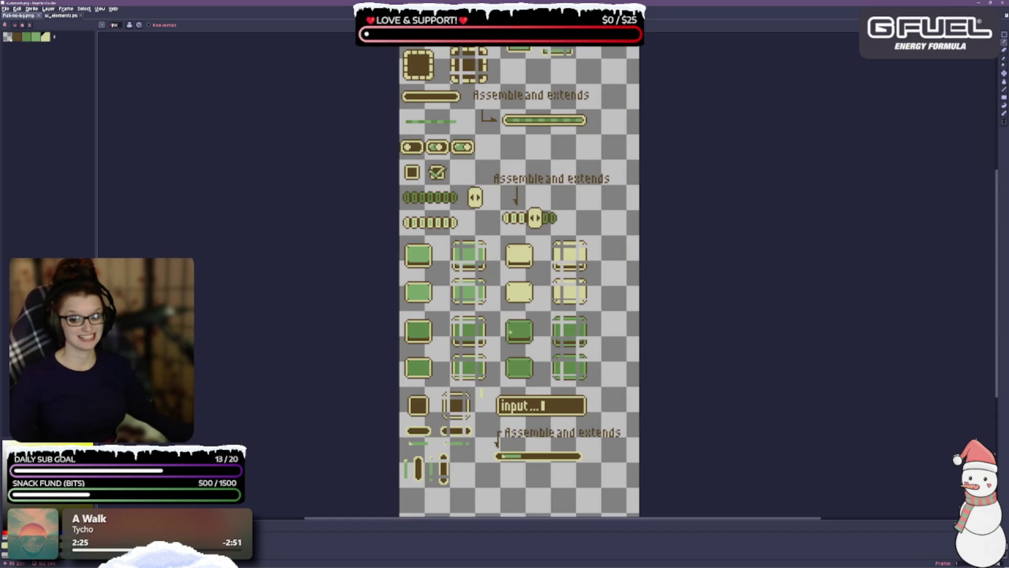
scroll(488, 301, down, 1)
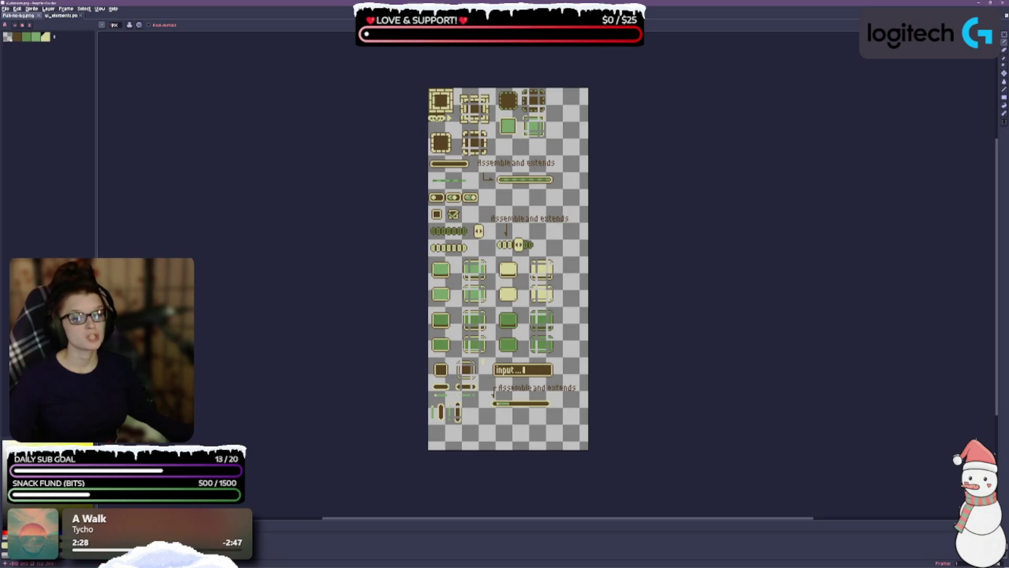
key(ctrl+a)
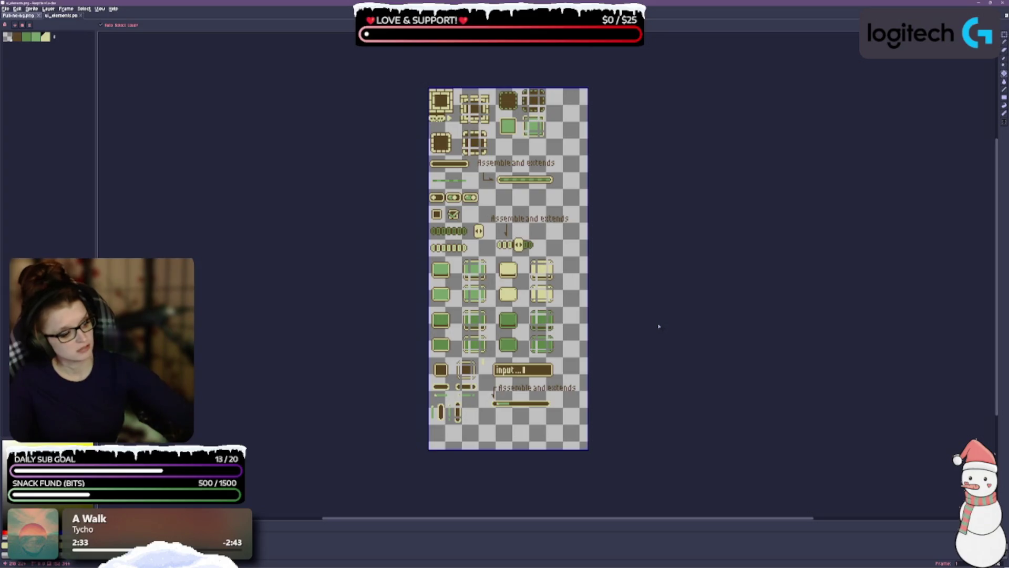
key(ctrl+d)
key(b)
key(ctrl+s)
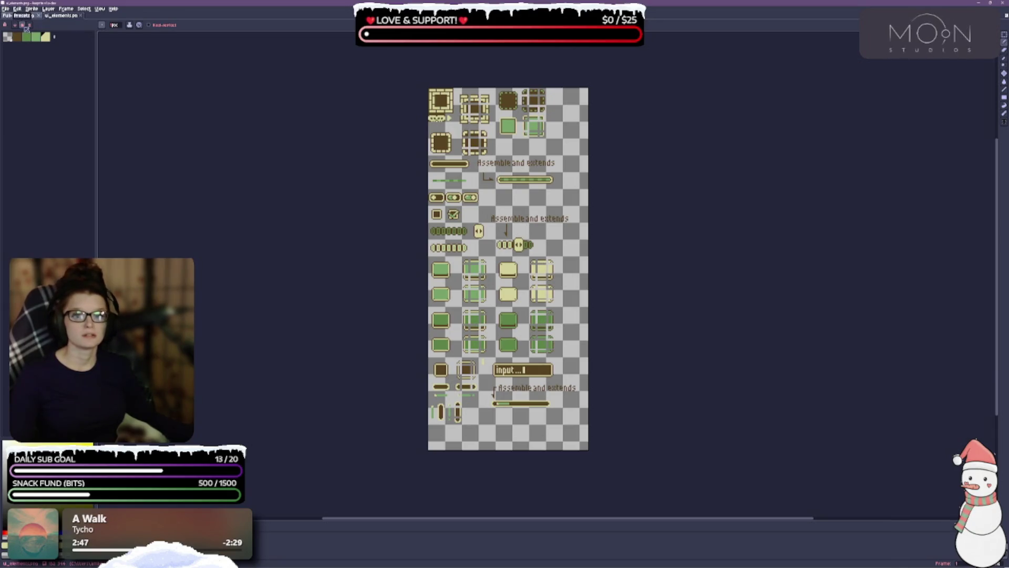
Step: Open the preset palettes list and scroll through its first entries
click(31, 26)
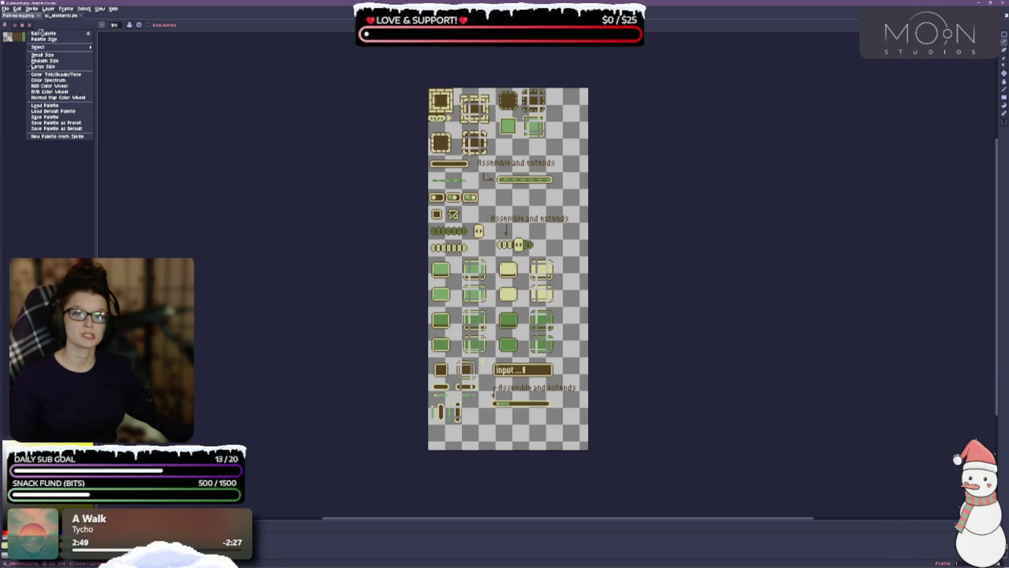
click(27, 27)
click(27, 26)
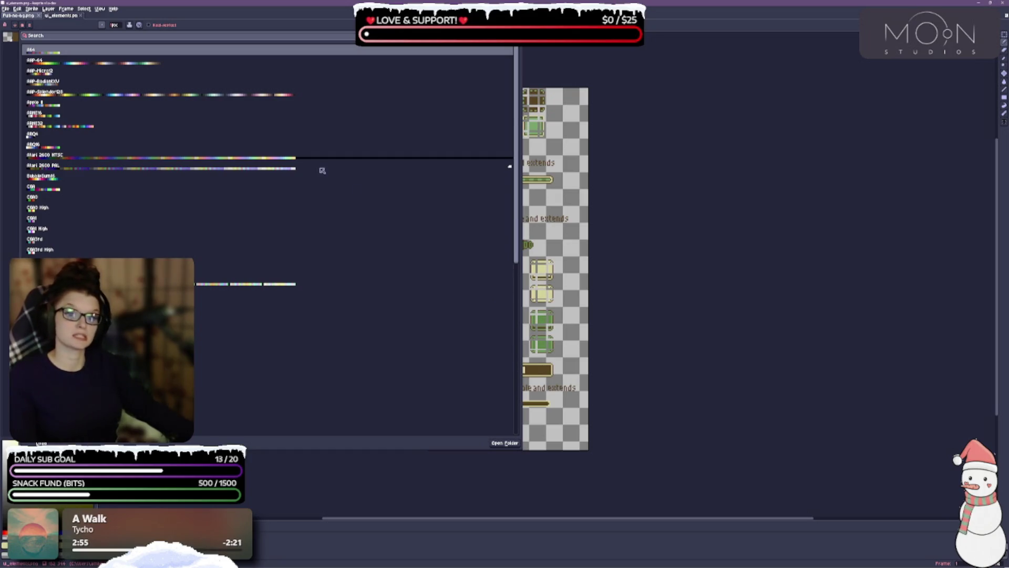
scroll(291, 194, down, 5)
scroll(196, 325, down, 2)
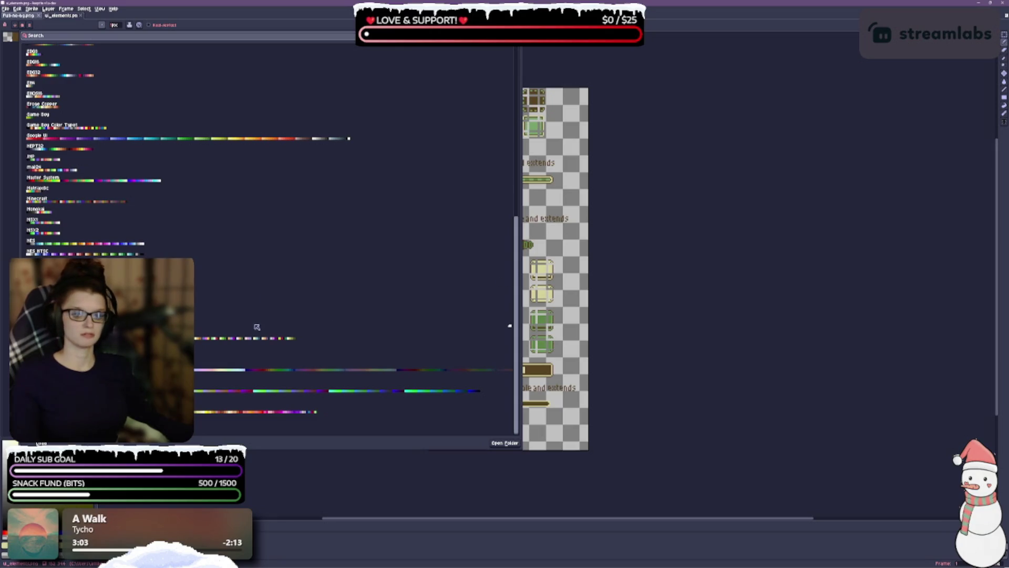
scroll(234, 341, up, 10)
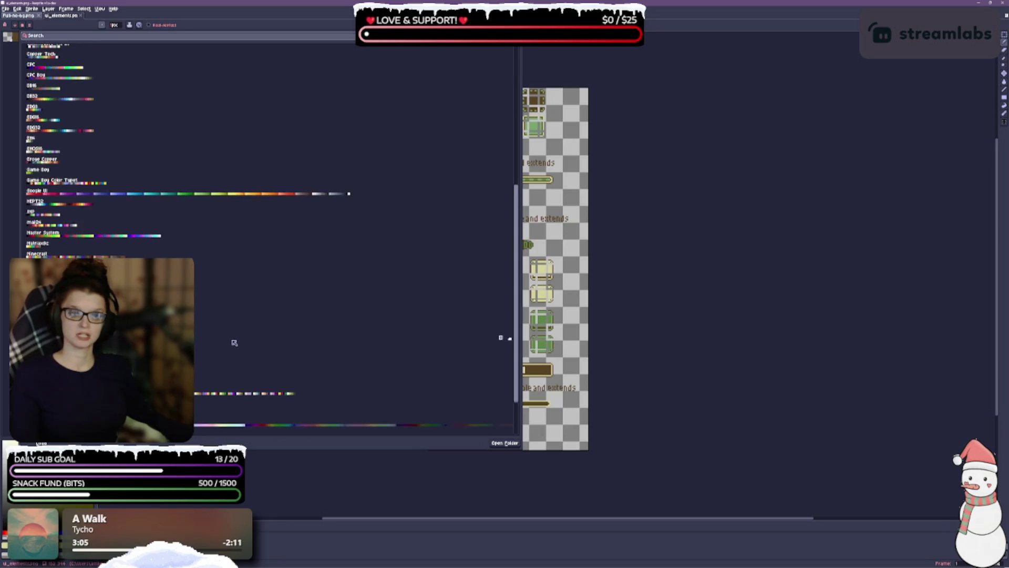
scroll(509, 348, up, 2)
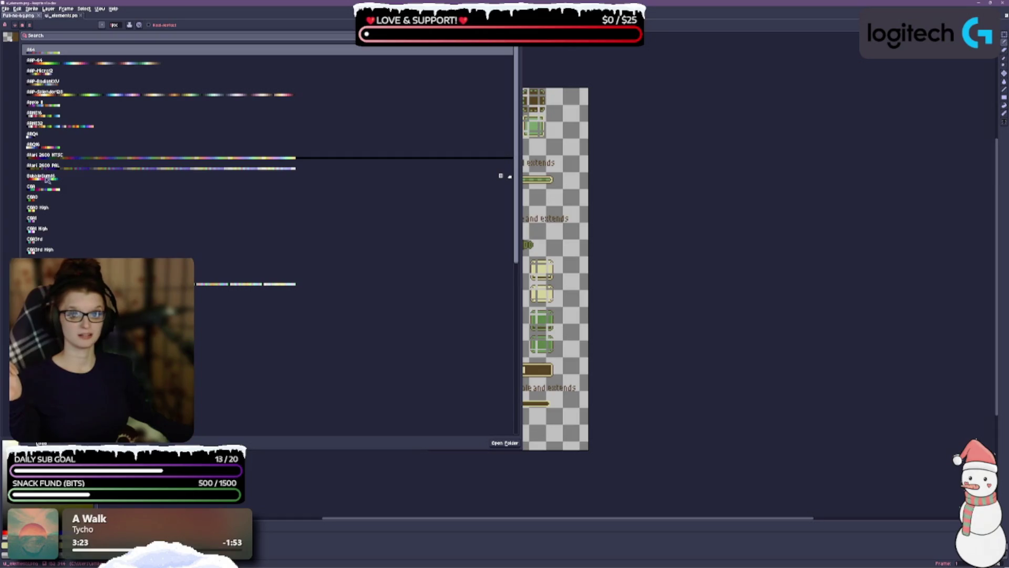
Step: Scroll further down the preset list to the Super Game Boy Palettes group
scroll(48, 182, down, 1)
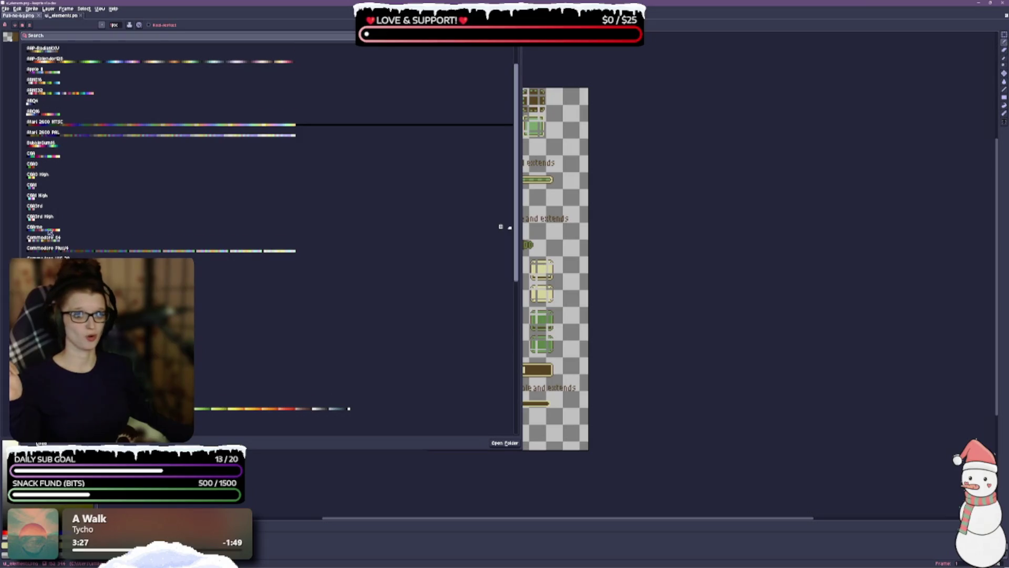
scroll(507, 237, down, 1)
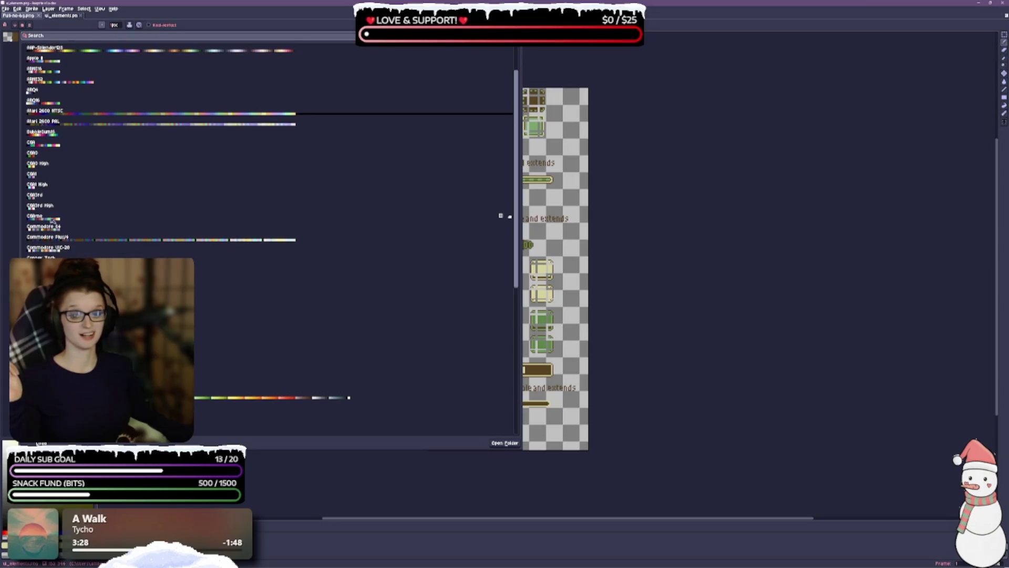
scroll(53, 220, down, 1)
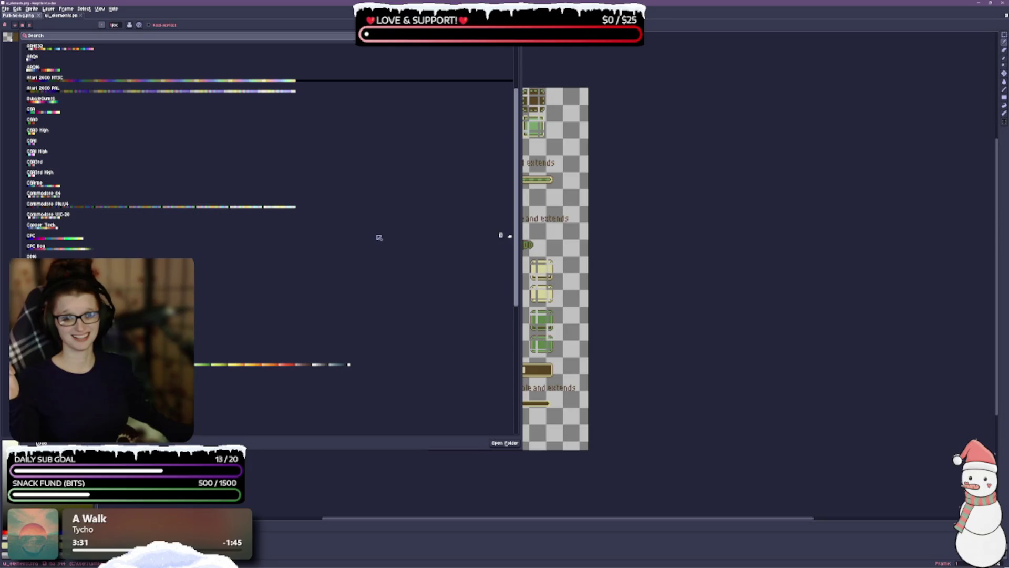
scroll(163, 208, down, 2)
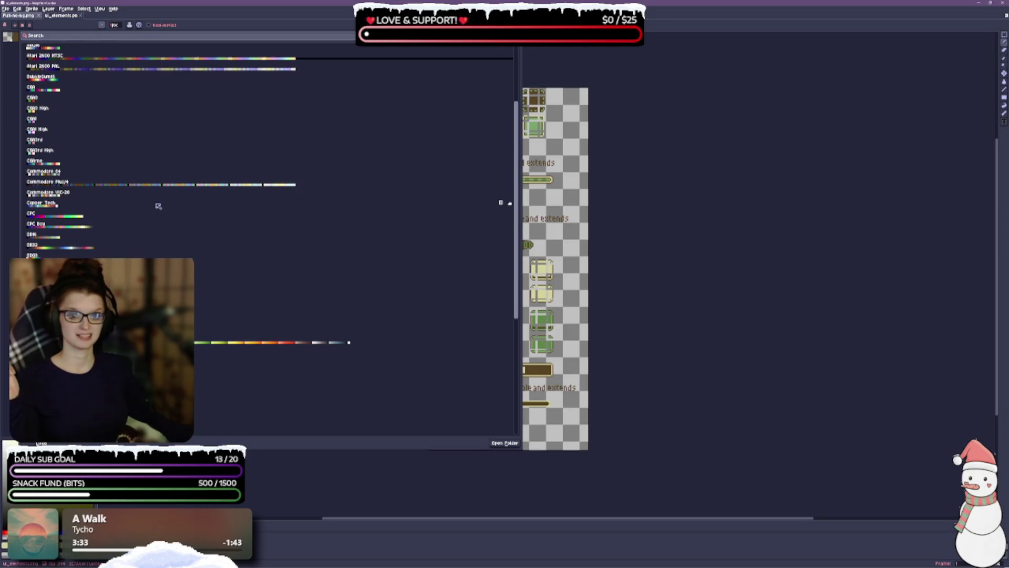
scroll(125, 198, down, 2)
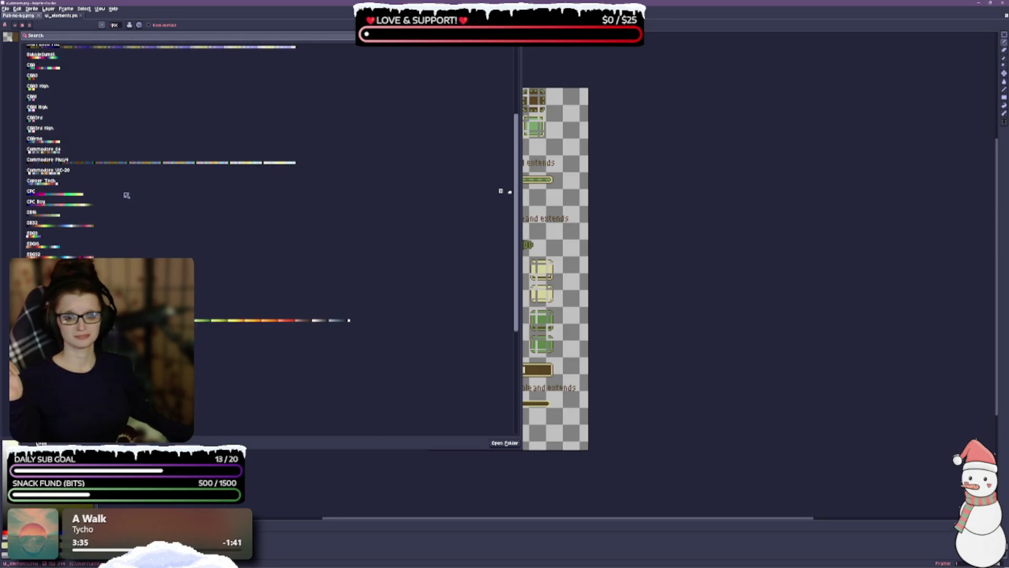
scroll(105, 183, down, 4)
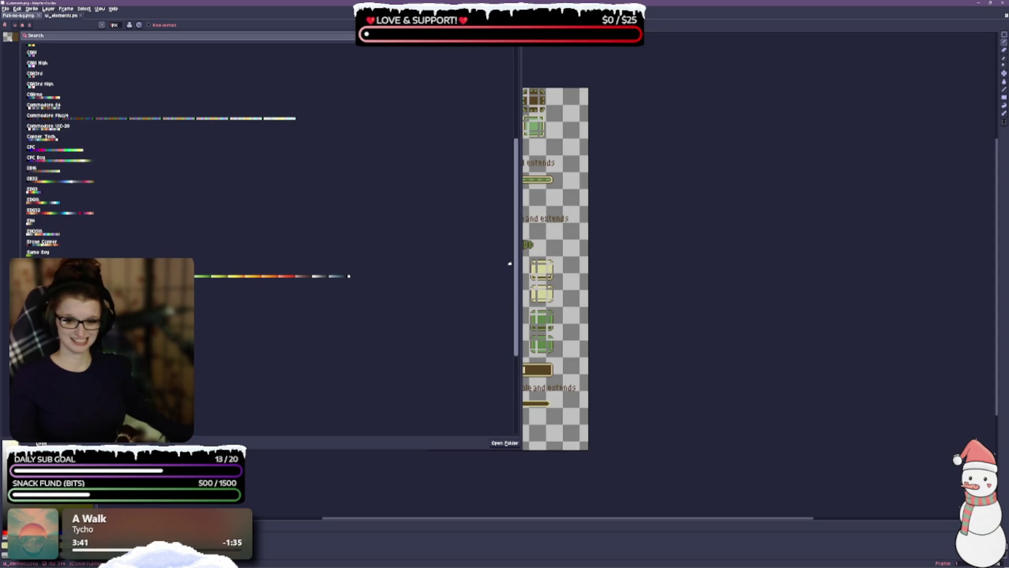
scroll(502, 221, down, 1)
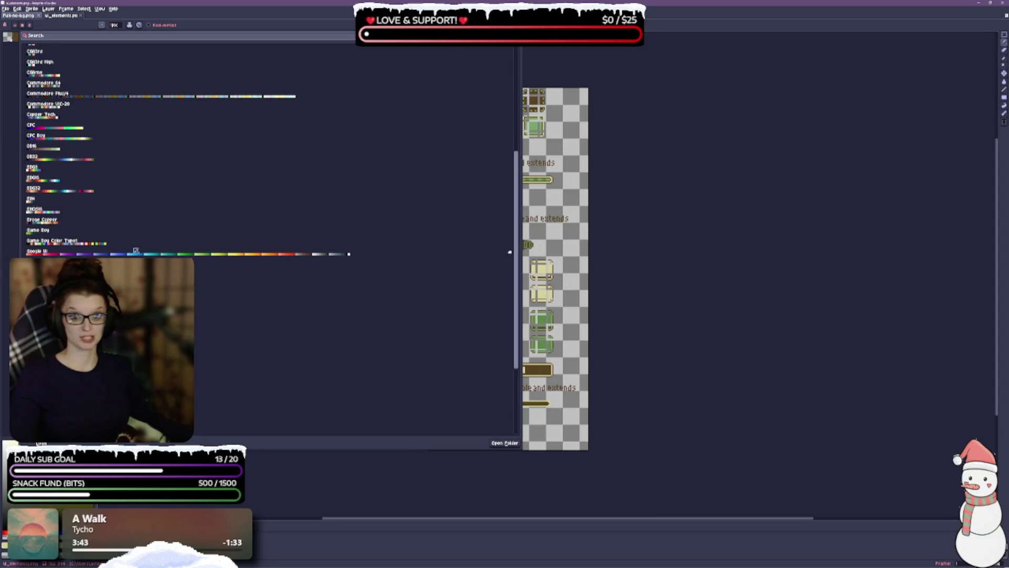
scroll(136, 250, down, 2)
scroll(272, 220, down, 1)
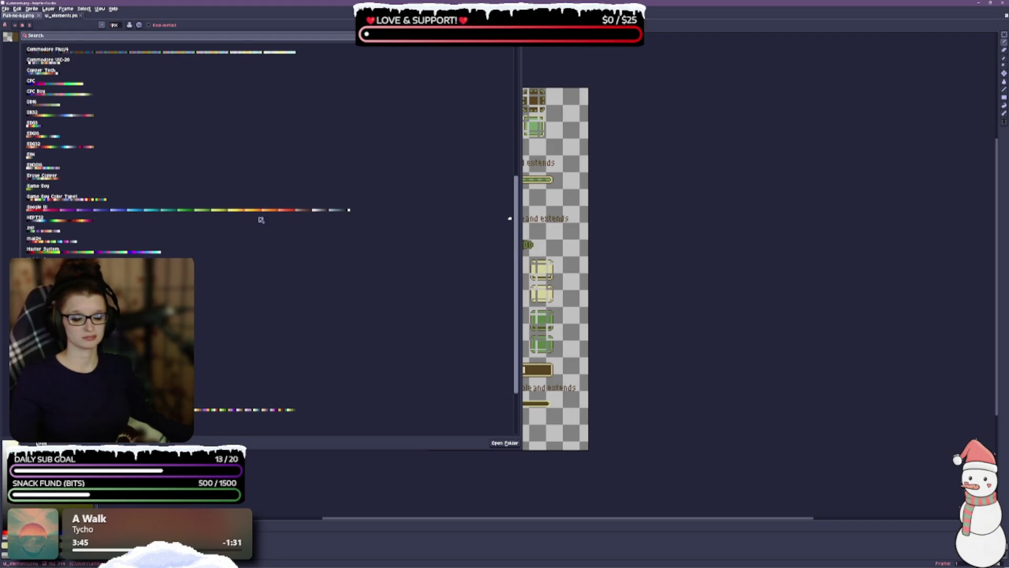
scroll(258, 221, down, 3)
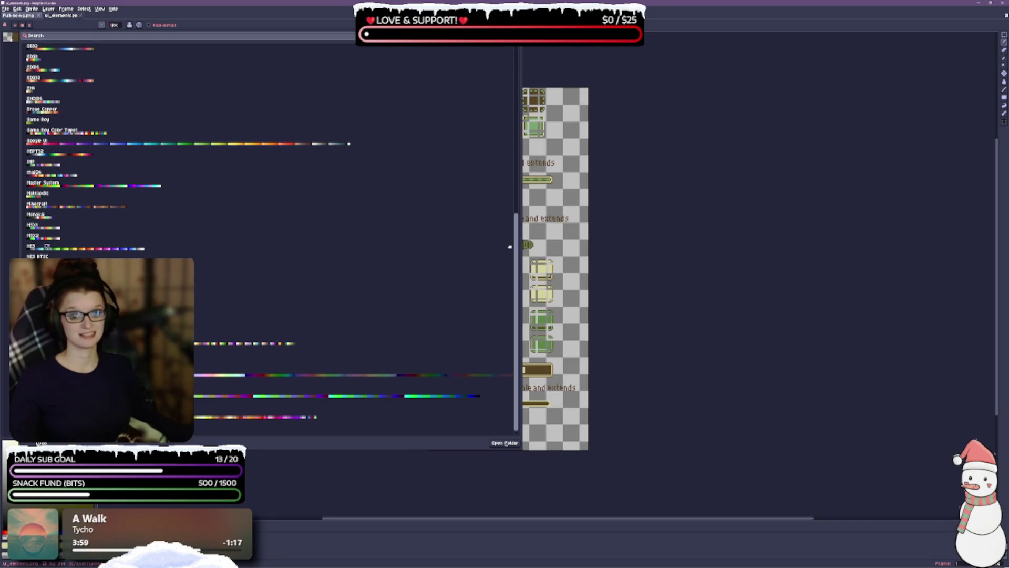
scroll(47, 245, down, 1)
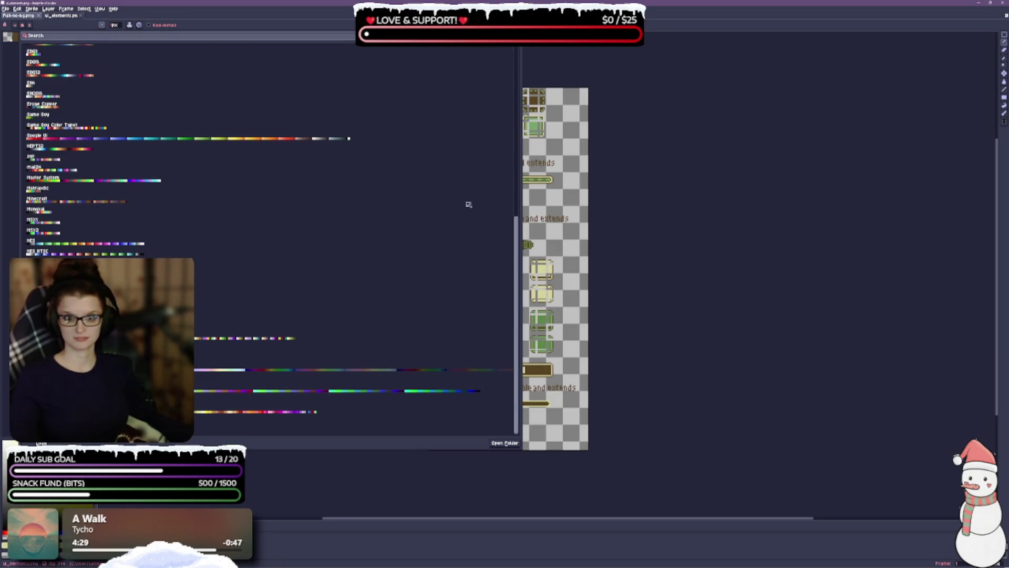
scroll(498, 197, up, 1)
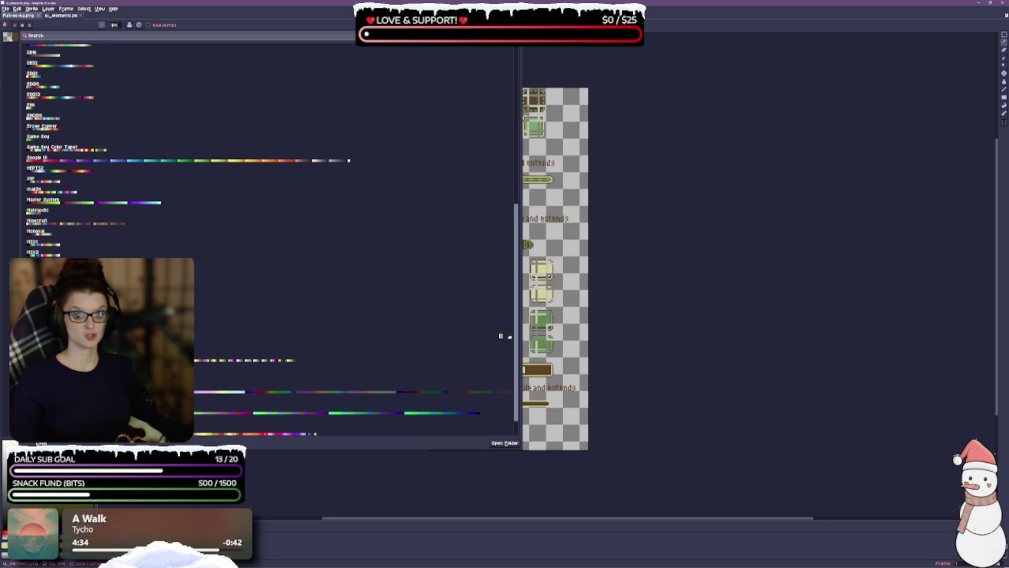
Step: Load a four-colour Super Game Boy palette of dark, green and cream tones, then close the list
click(509, 358)
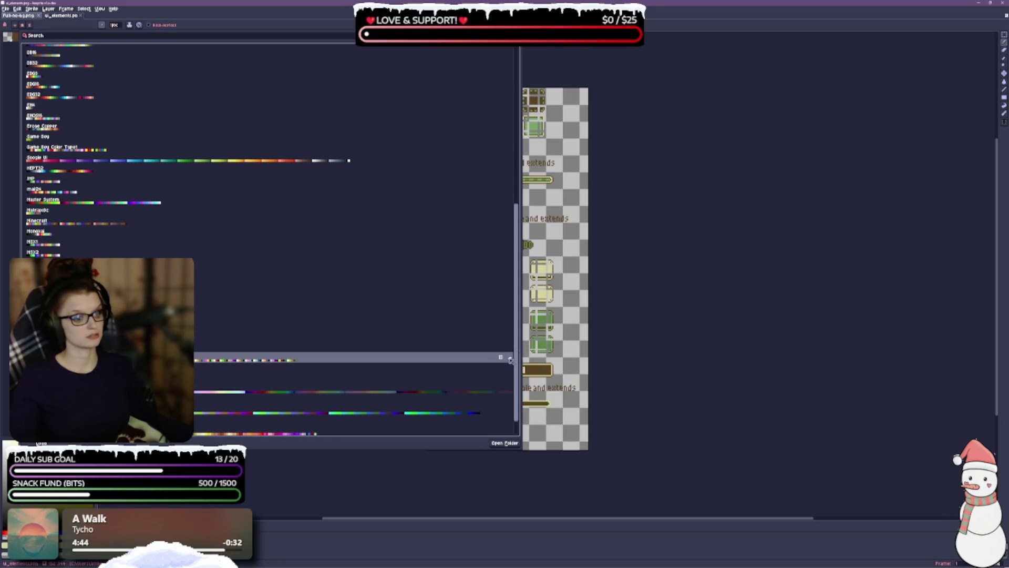
scroll(513, 362, up, 5)
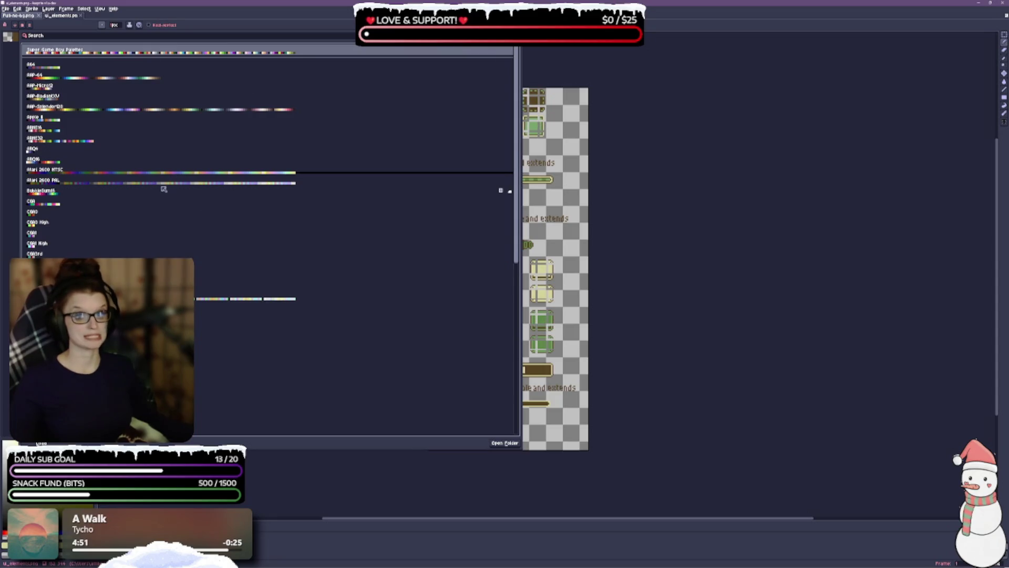
scroll(163, 189, down, 1)
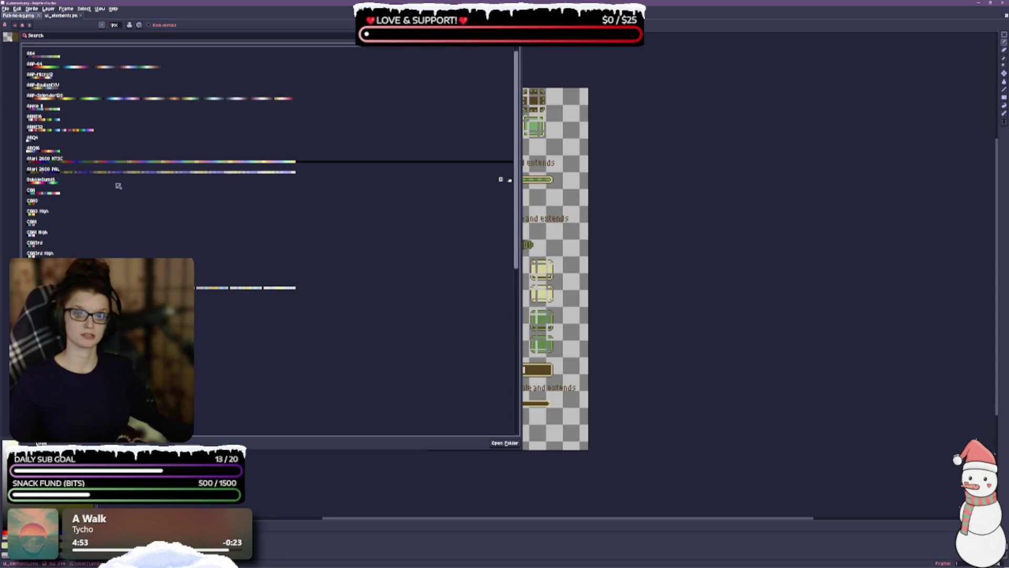
scroll(108, 206, down, 3)
scroll(119, 200, down, 4)
scroll(123, 198, down, 13)
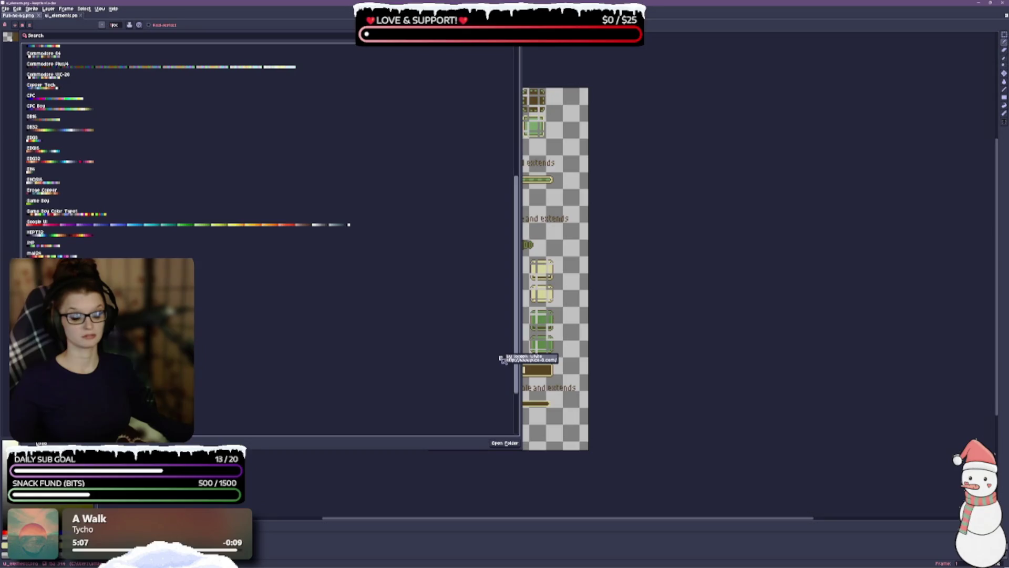
click(502, 359)
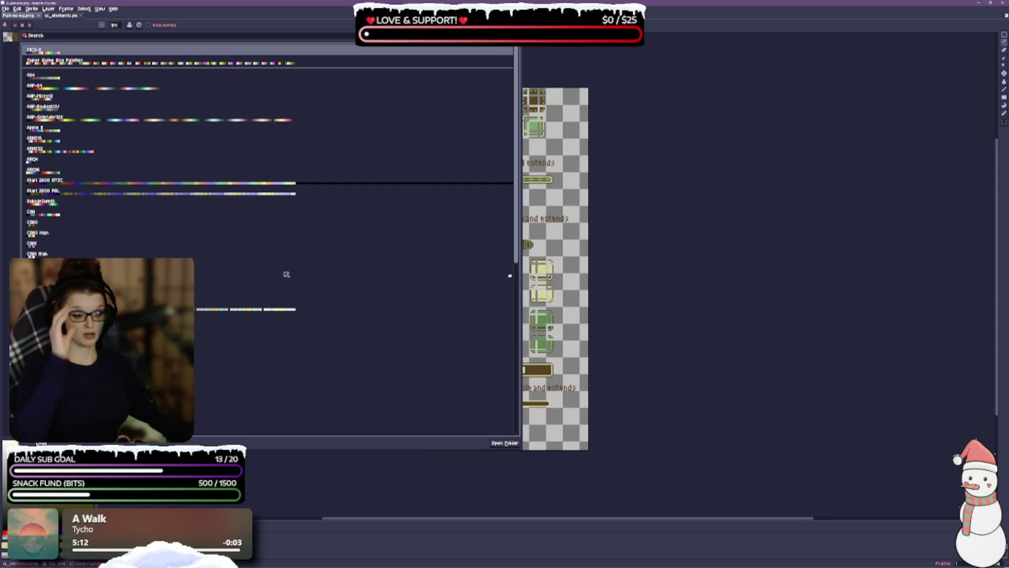
click(751, 260)
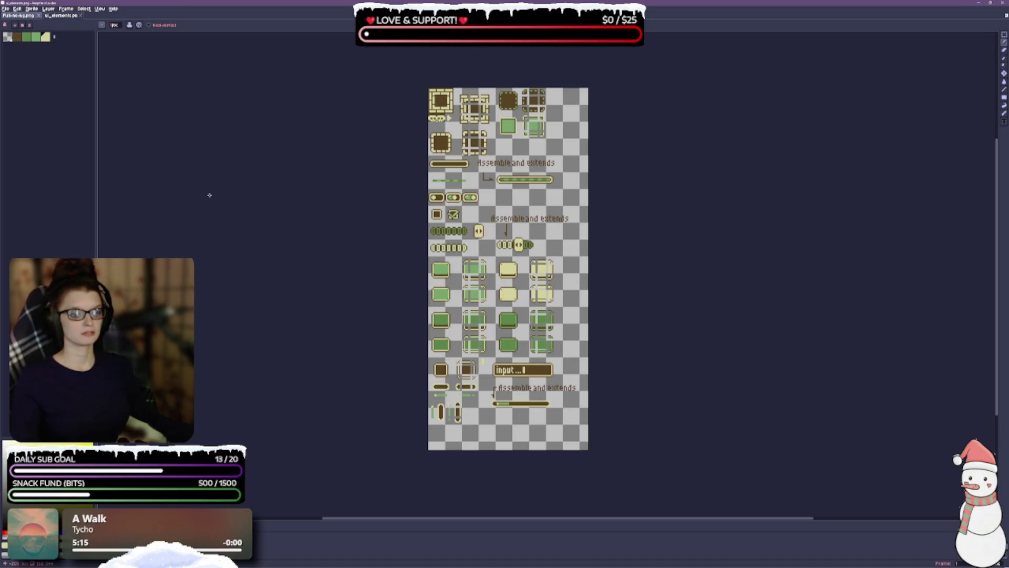
Step: Open Edit > Preferences over the ui_elements sheet, landing on the Grid settings
key(alt+e)
key(Right)
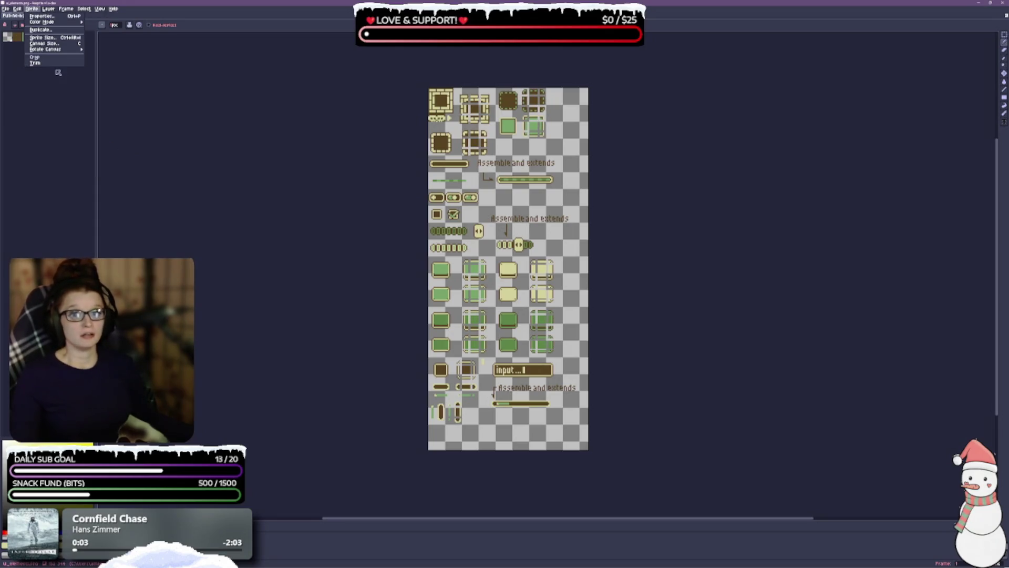
click(17, 9)
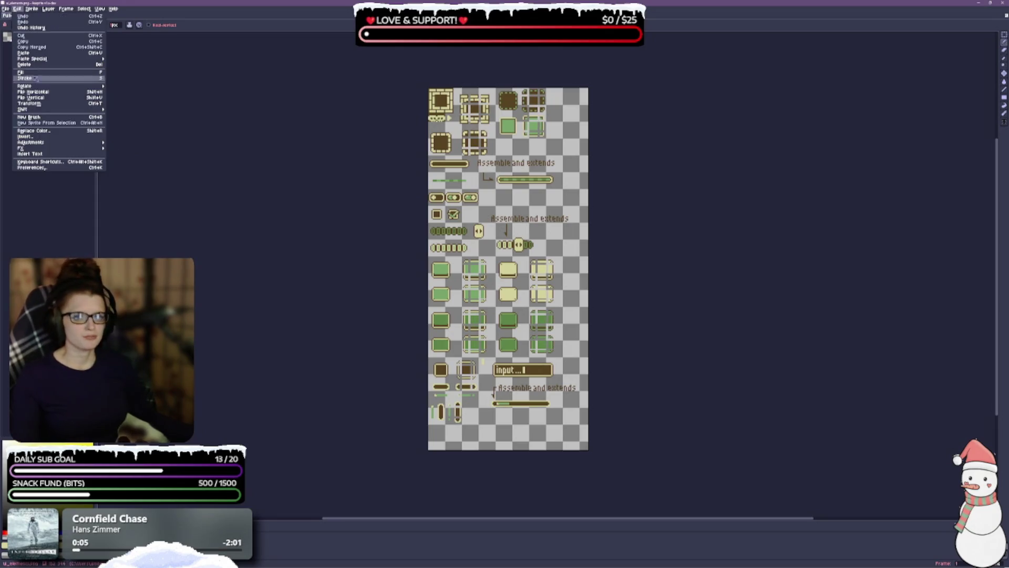
click(39, 168)
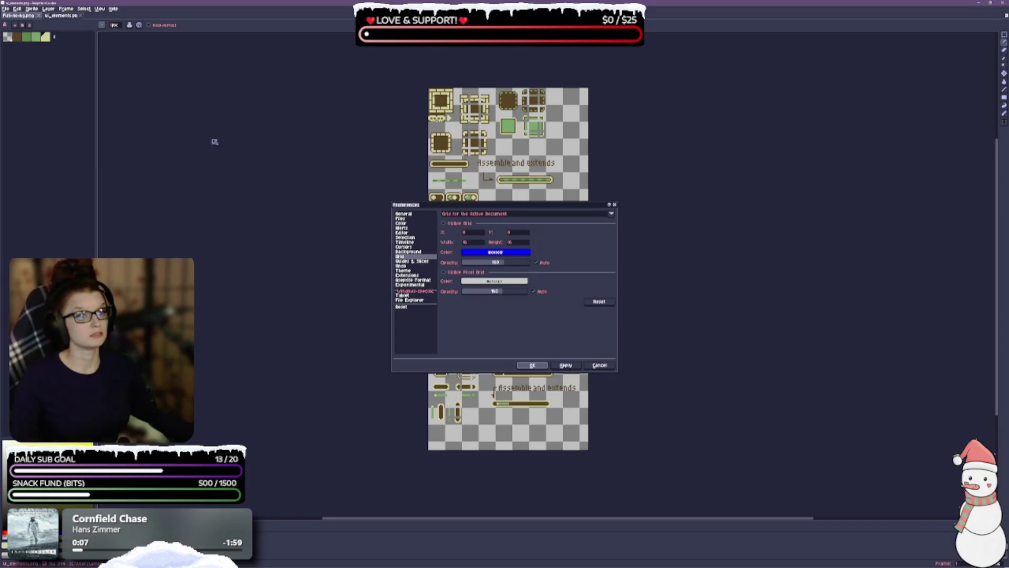
Step: Check the UI Element Scaling value on the General page, then cancel out of Preferences
click(404, 214)
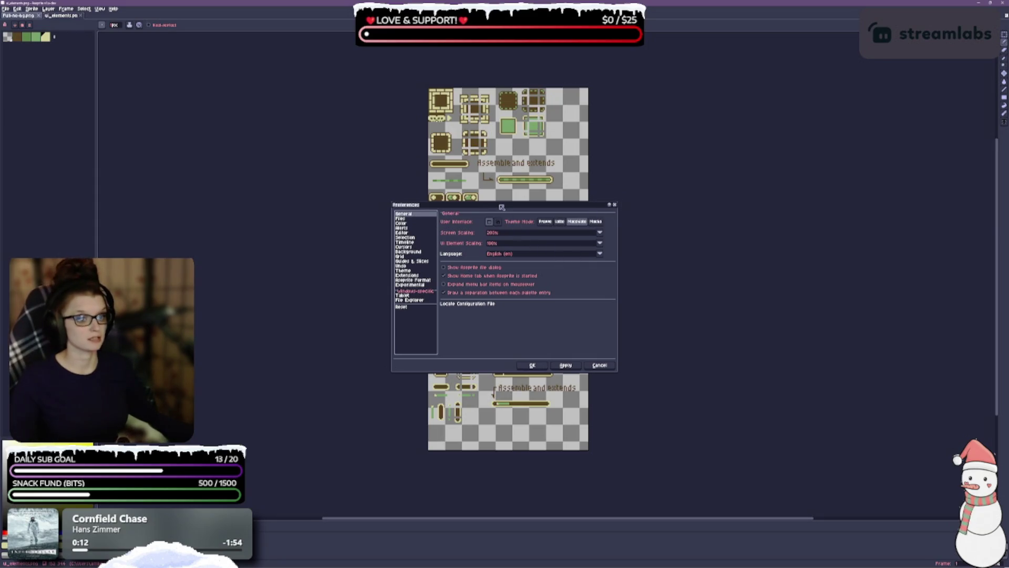
drag(502, 207, 493, 251)
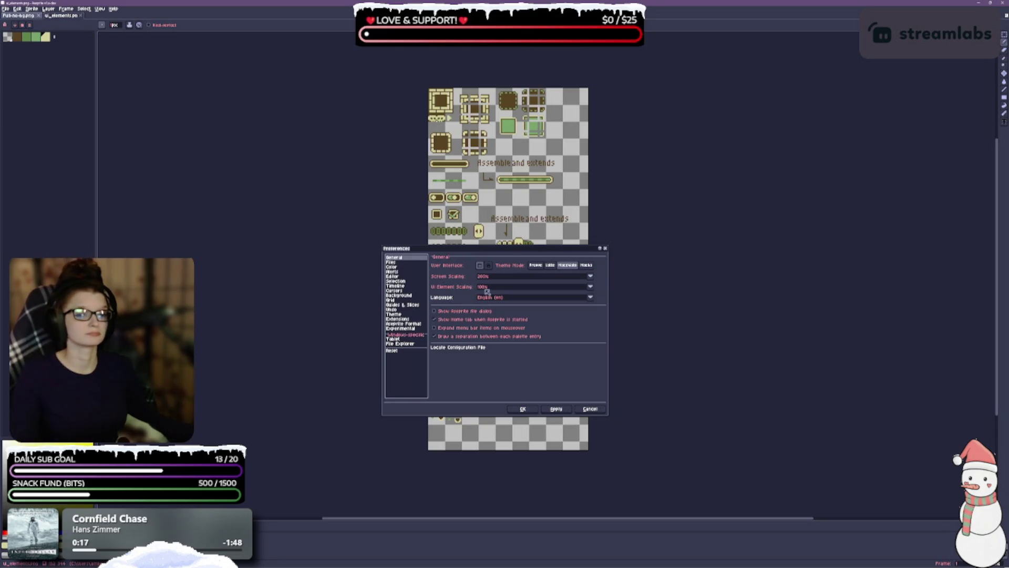
click(589, 287)
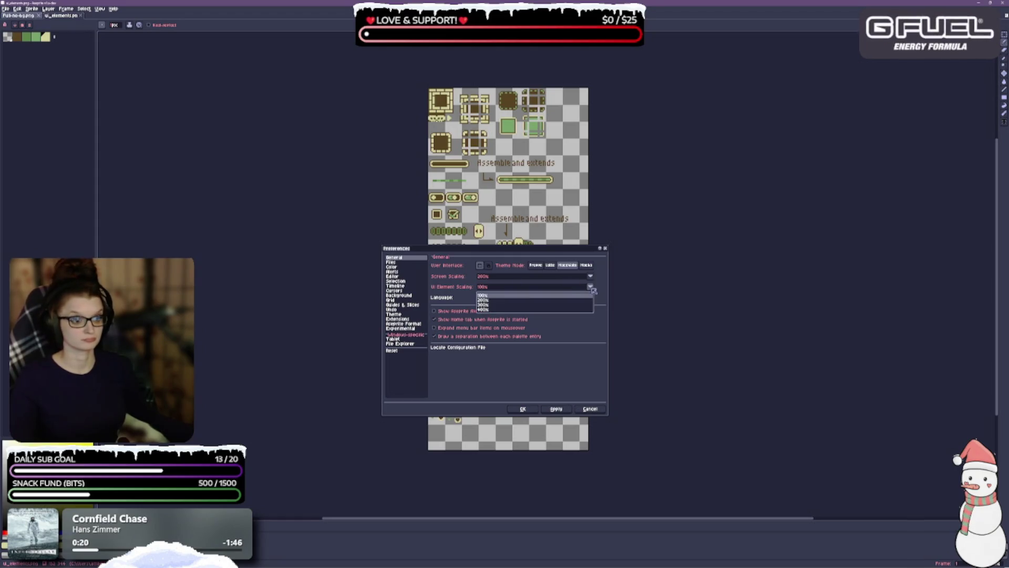
click(511, 302)
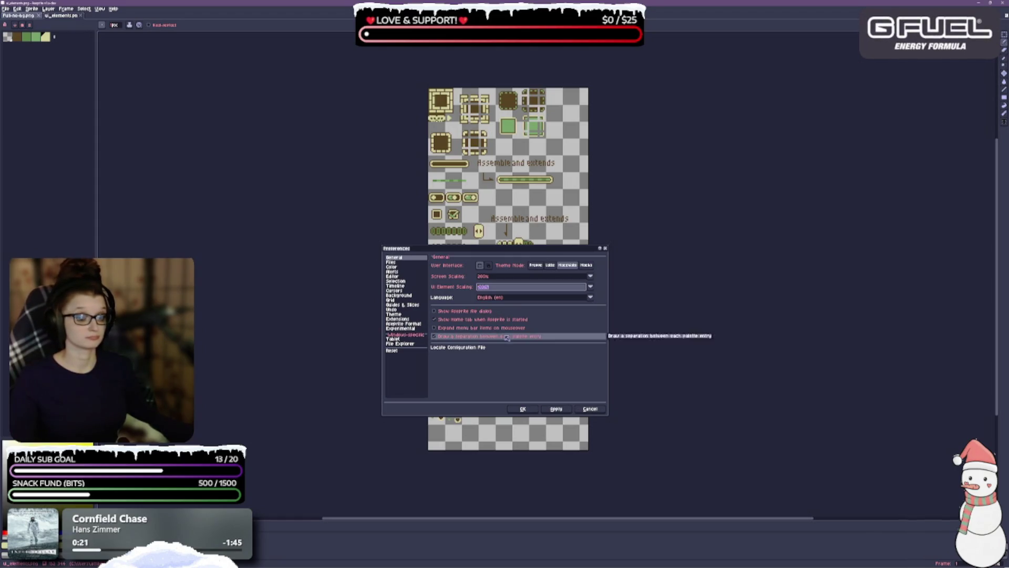
click(586, 408)
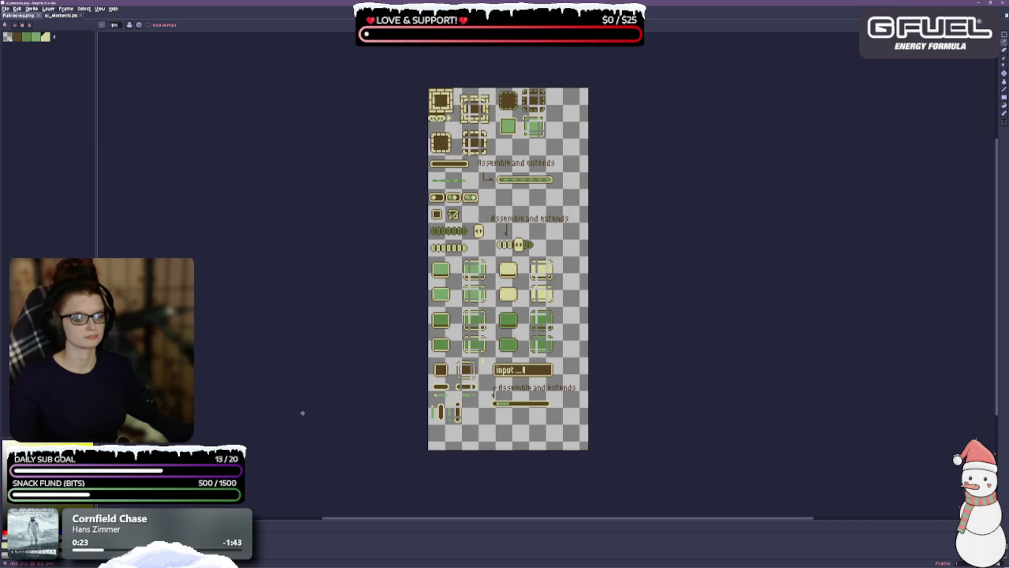
mouse_move(274, 288)
mouse_down()
mouse_move(297, 245)
mouse_move(301, 288)
mouse_up()
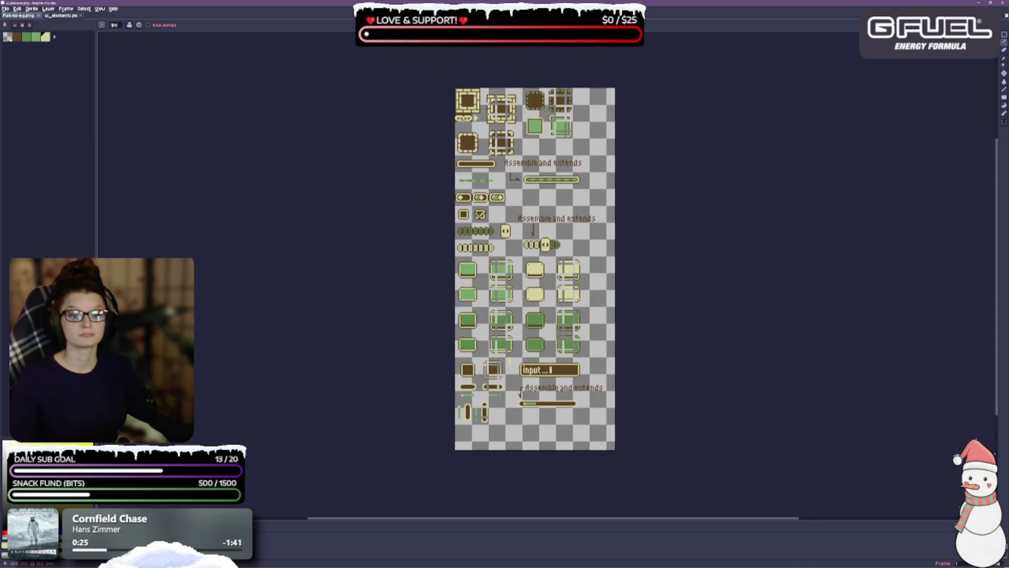
Step: Add a second frame to the sprite with Alt+N
scroll(252, 184, up, 1)
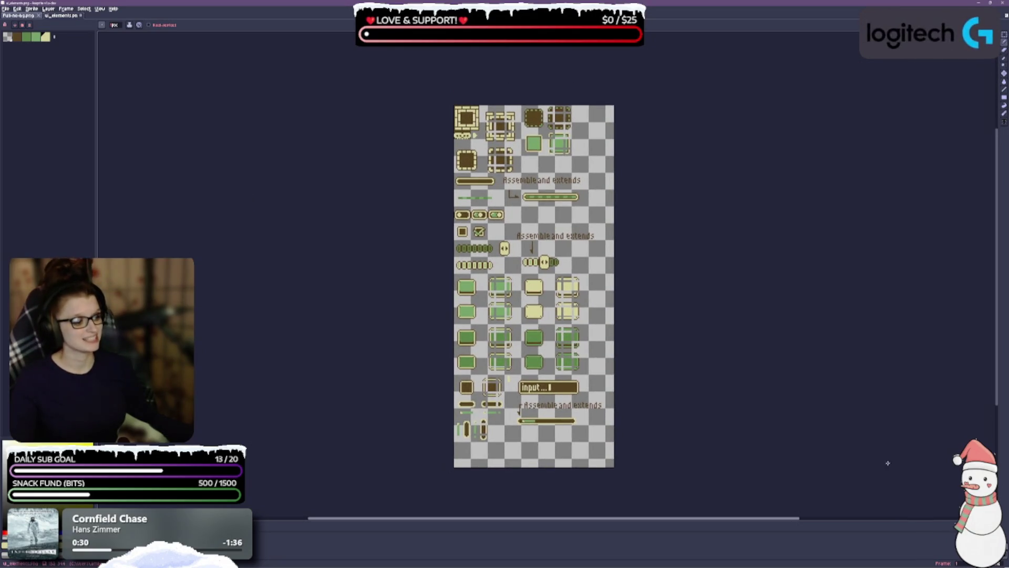
key(alt+n)
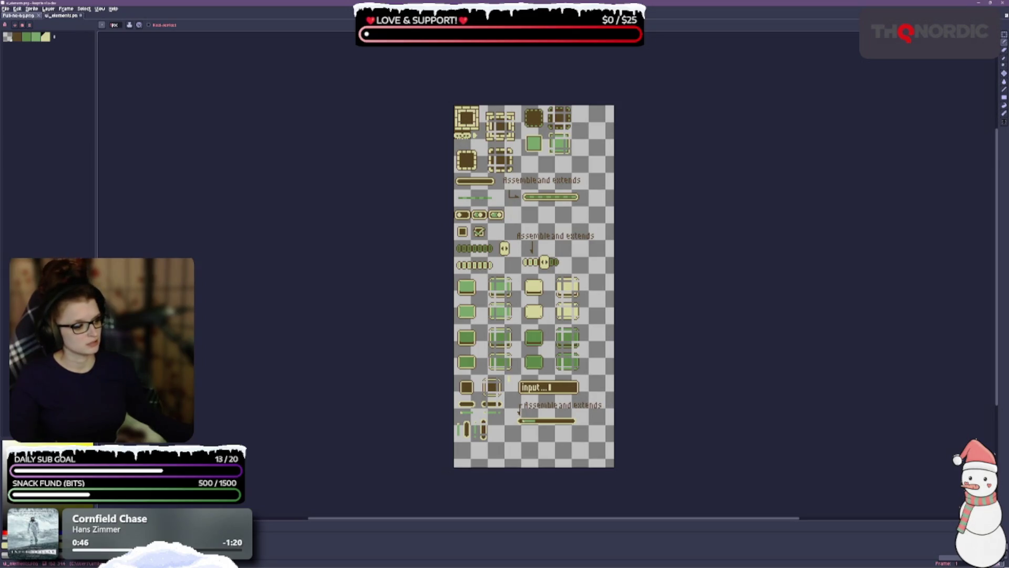
scroll(548, 274, up, 1)
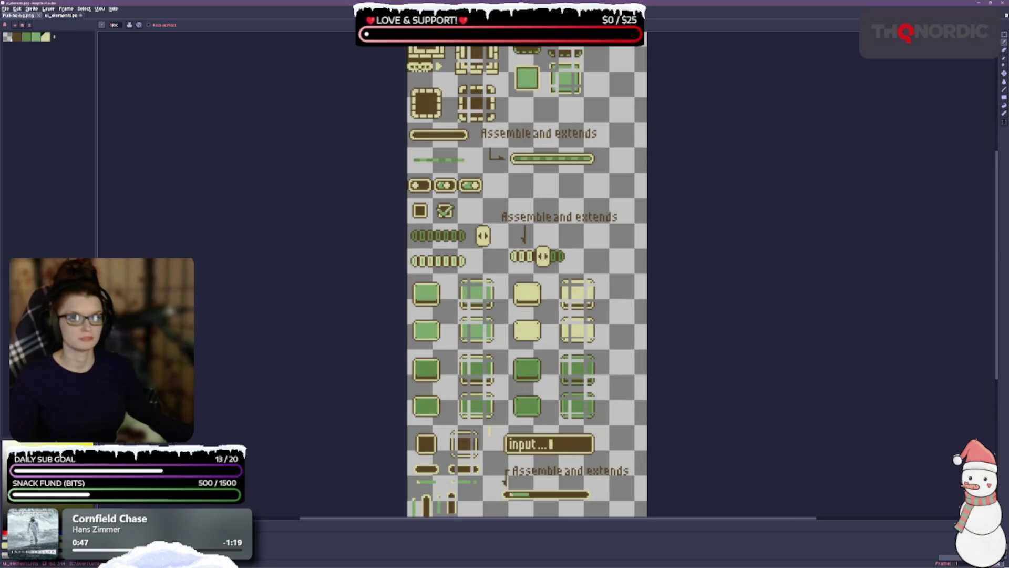
Step: Zoom out to see the whole sprite, zoom back in, and open the Edit menu
key(1)
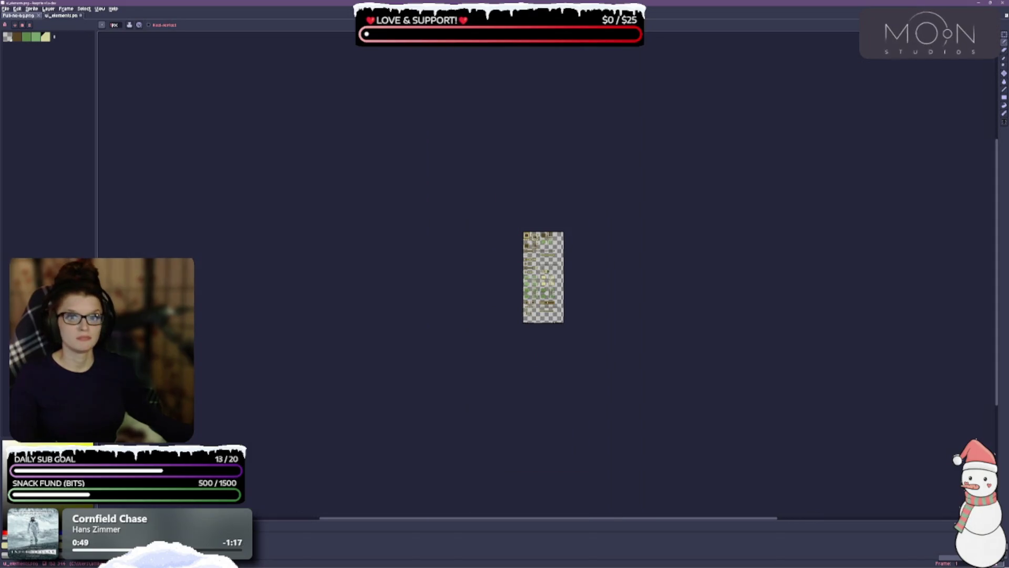
key(3)
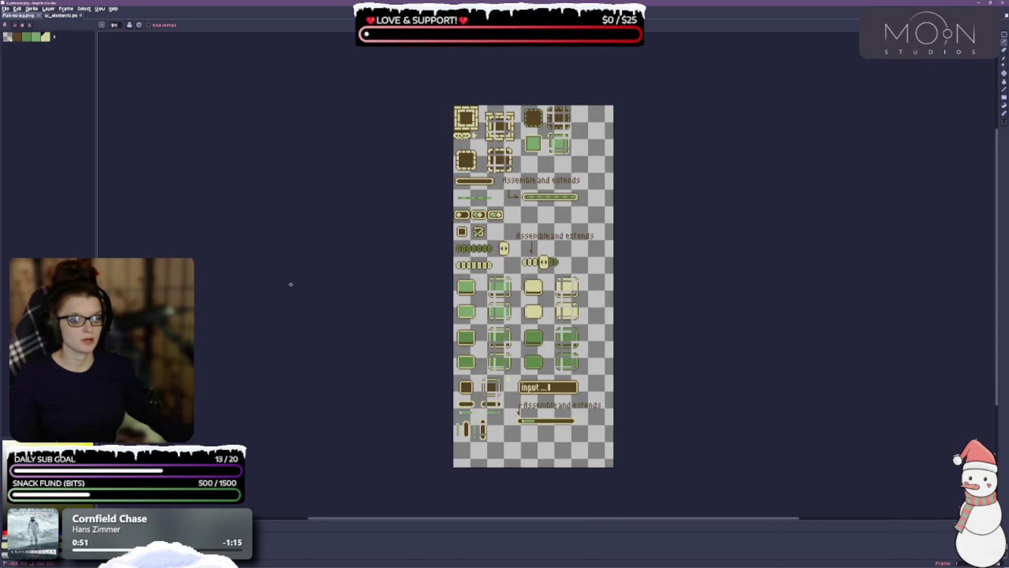
click(17, 9)
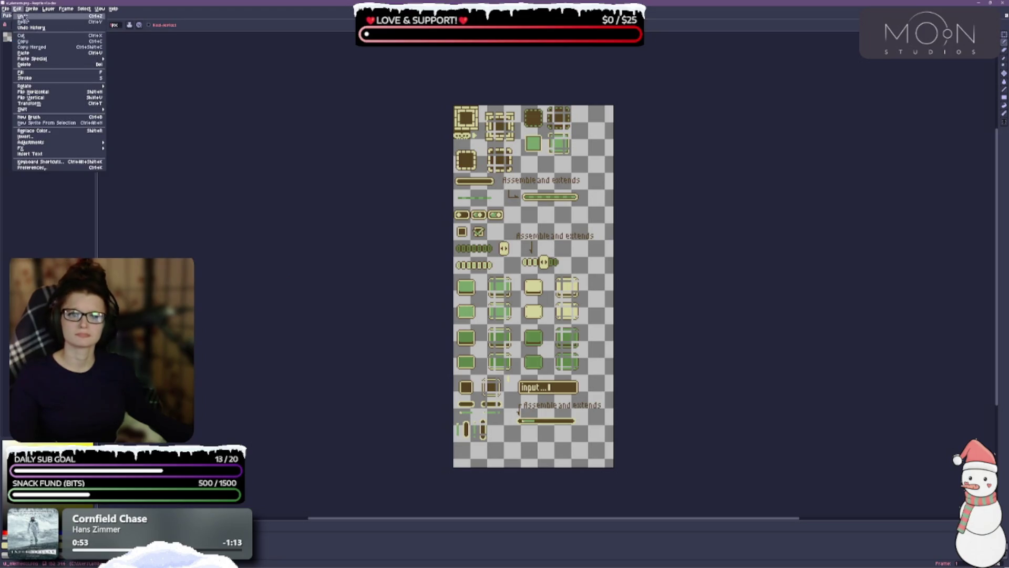
Step: In Preferences, set UI Element Scaling to 200% and apply it
click(40, 169)
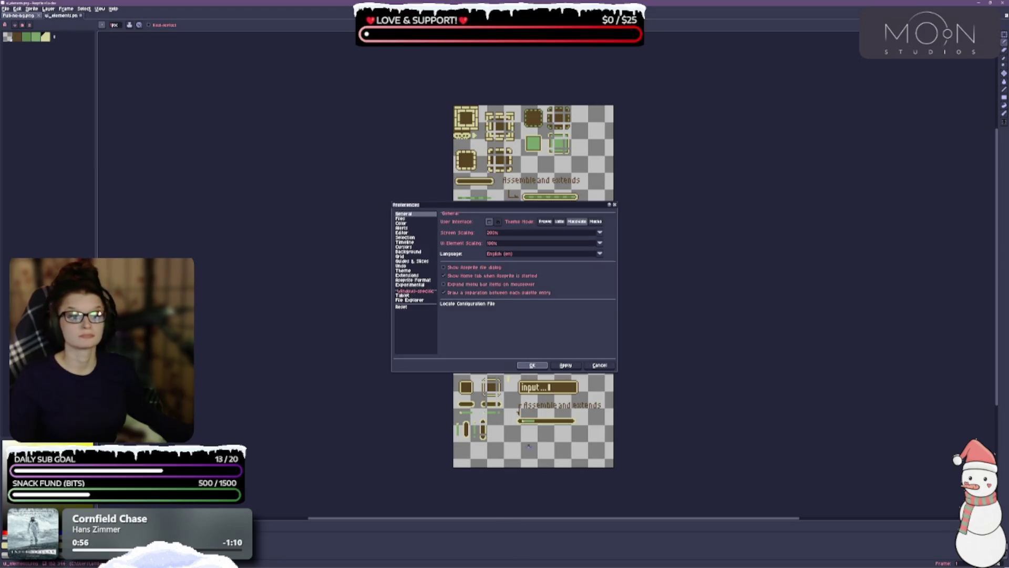
drag(450, 208, 384, 215)
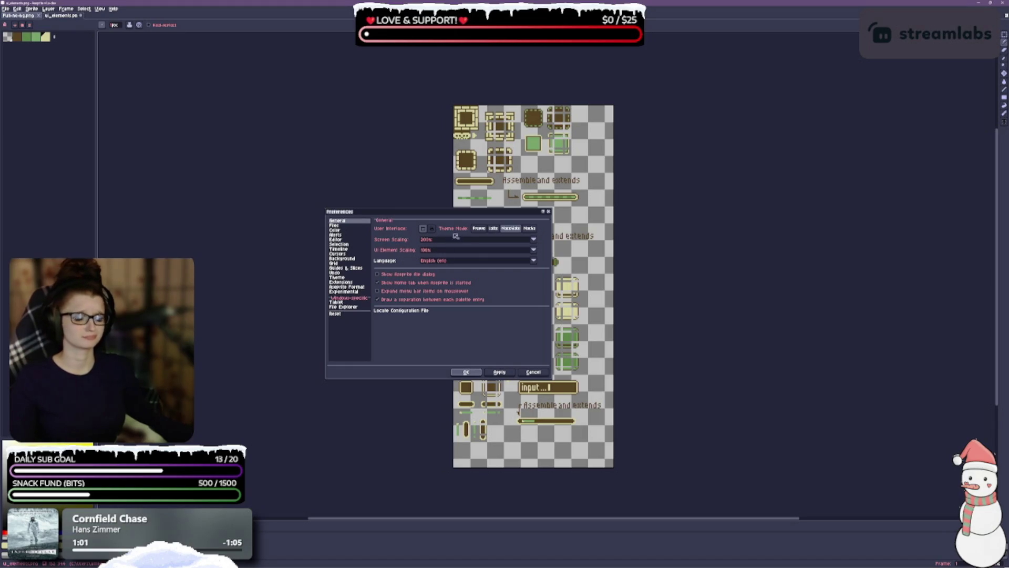
click(442, 250)
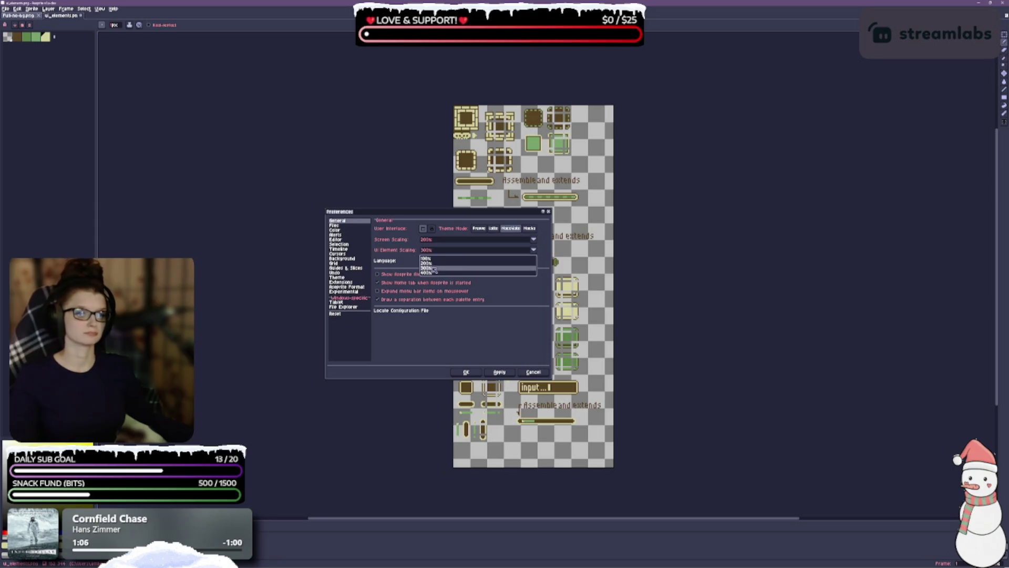
click(433, 268)
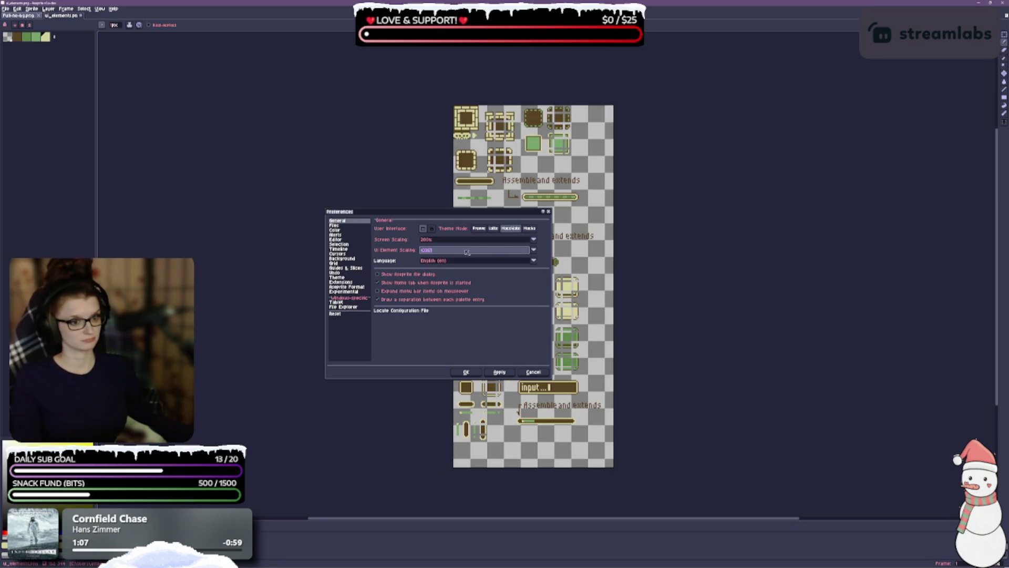
click(532, 252)
click(435, 267)
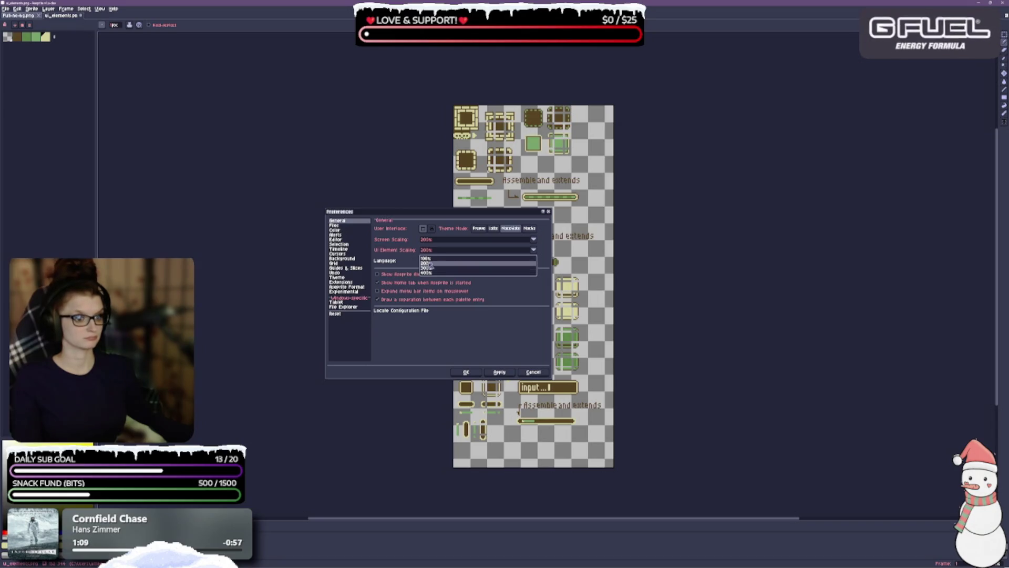
click(499, 371)
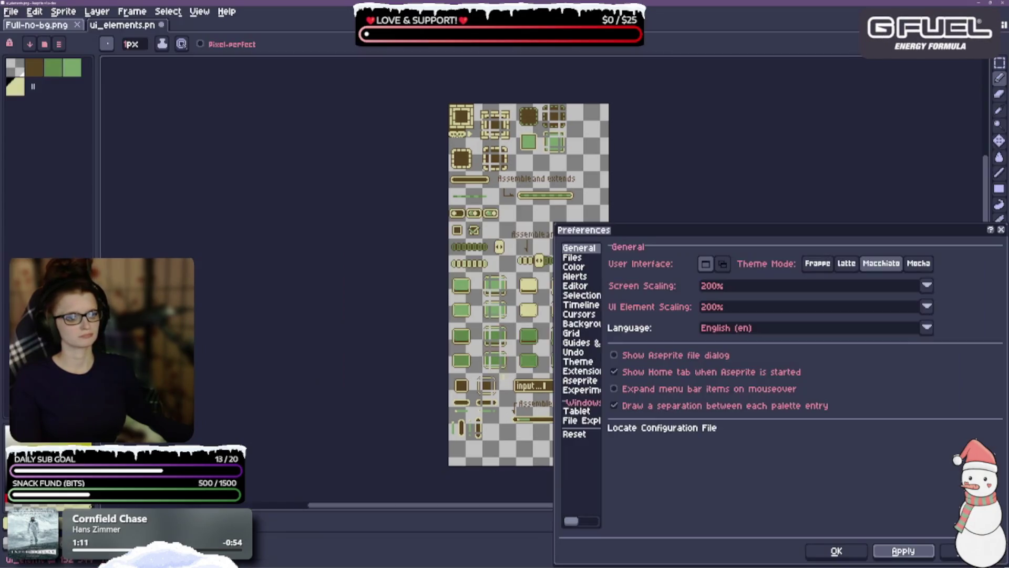
Step: Set Screen Scaling to 100%
mouse_move(673, 230)
mouse_down()
mouse_move(686, 145)
mouse_move(315, 106)
mouse_move(462, 128)
mouse_move(498, 88)
mouse_up()
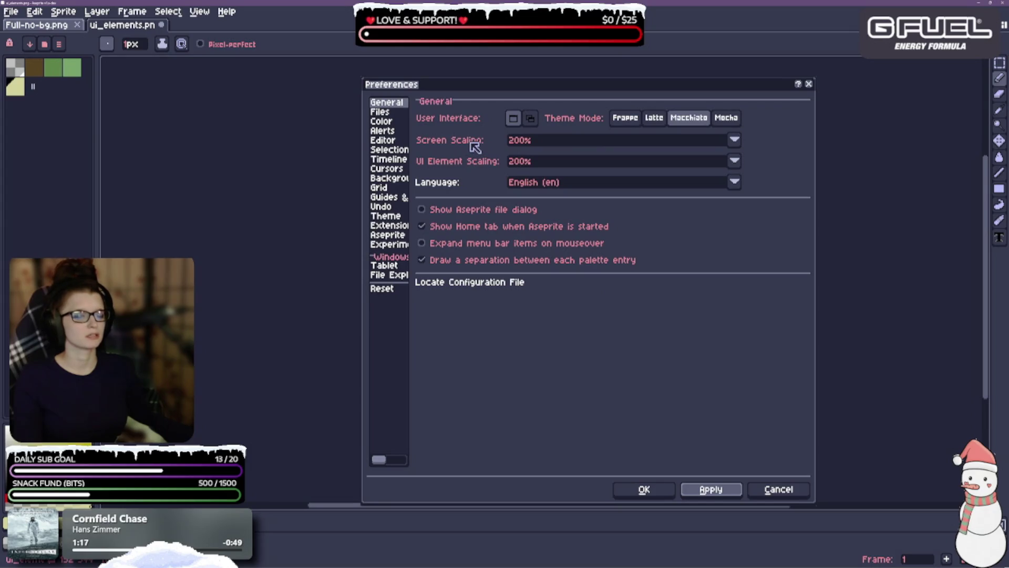
click(531, 157)
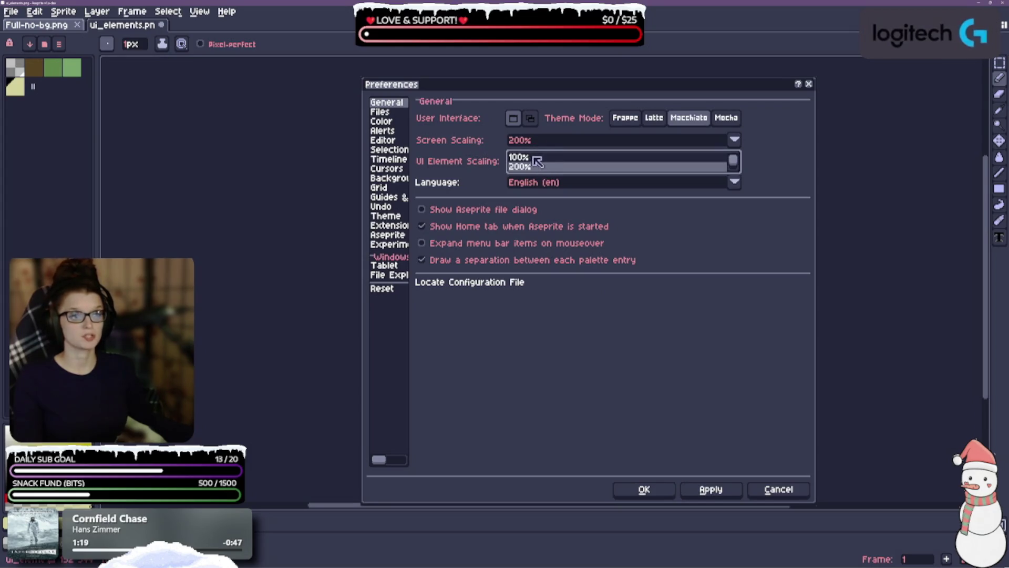
click(519, 157)
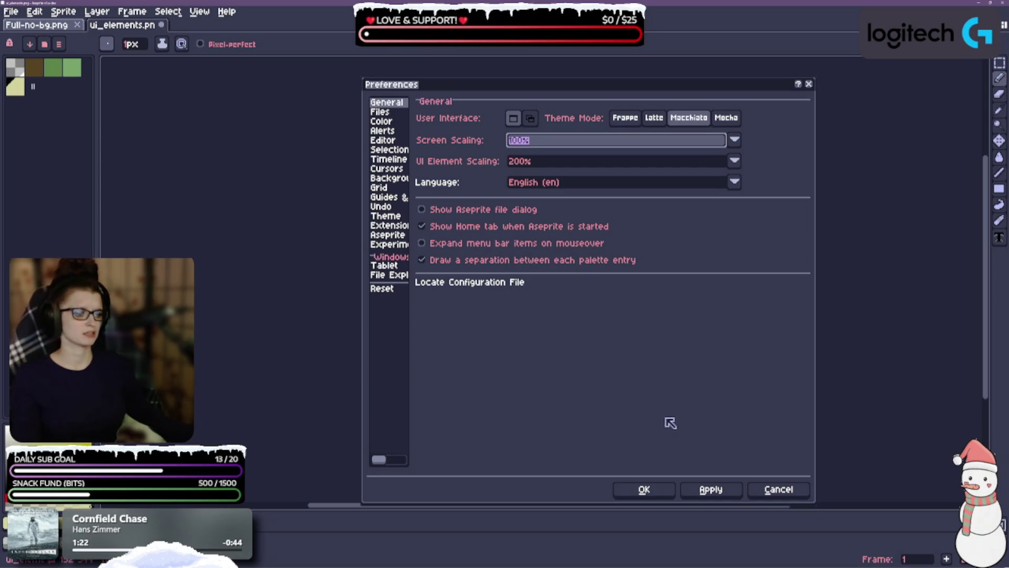
click(706, 490)
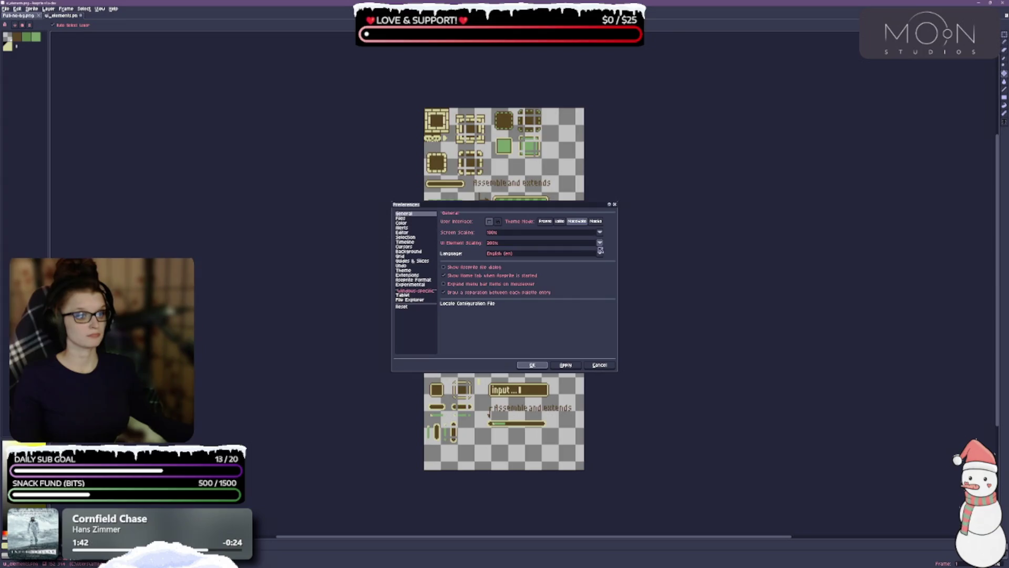
Step: Change UI Element Scaling to 300% and apply it, then center the dialog and view Files
click(599, 243)
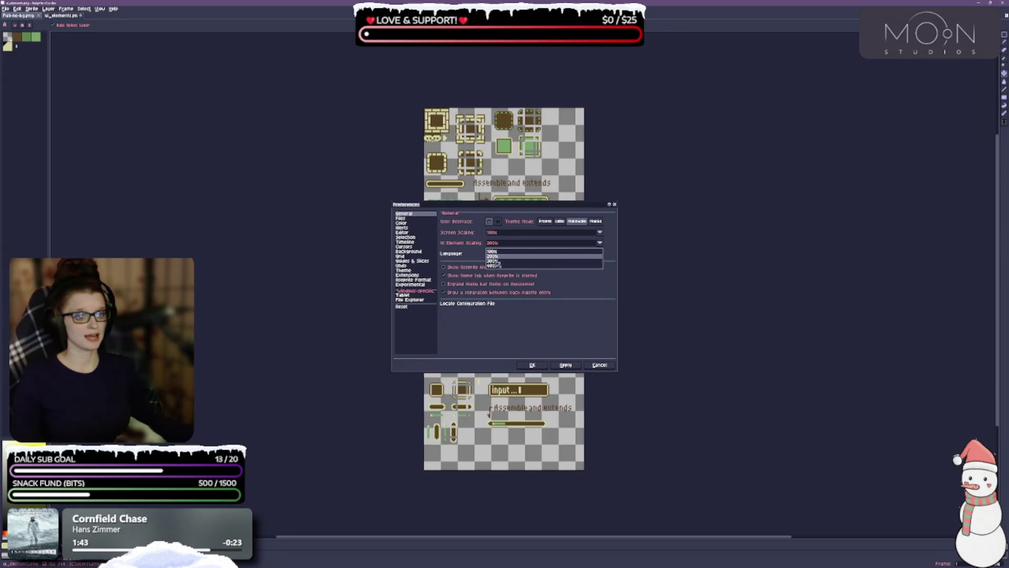
click(498, 264)
click(565, 365)
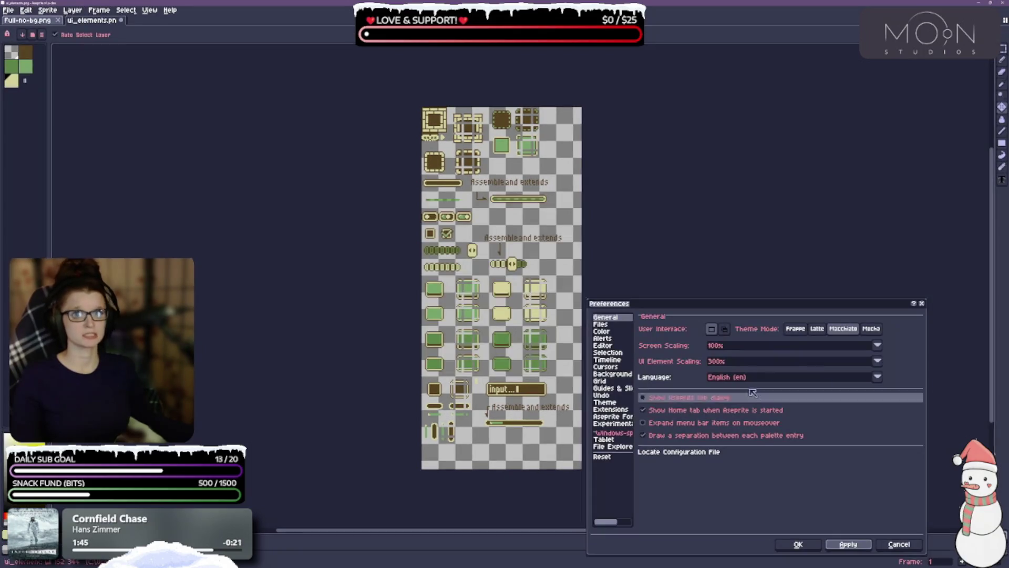
mouse_move(688, 304)
mouse_down()
mouse_move(386, 199)
mouse_move(386, 170)
mouse_up()
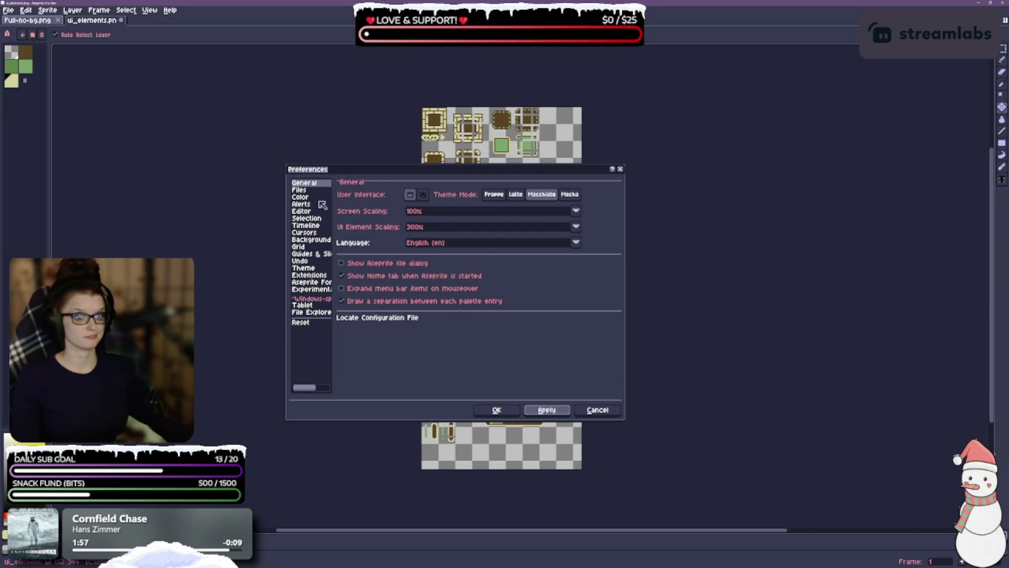
click(299, 190)
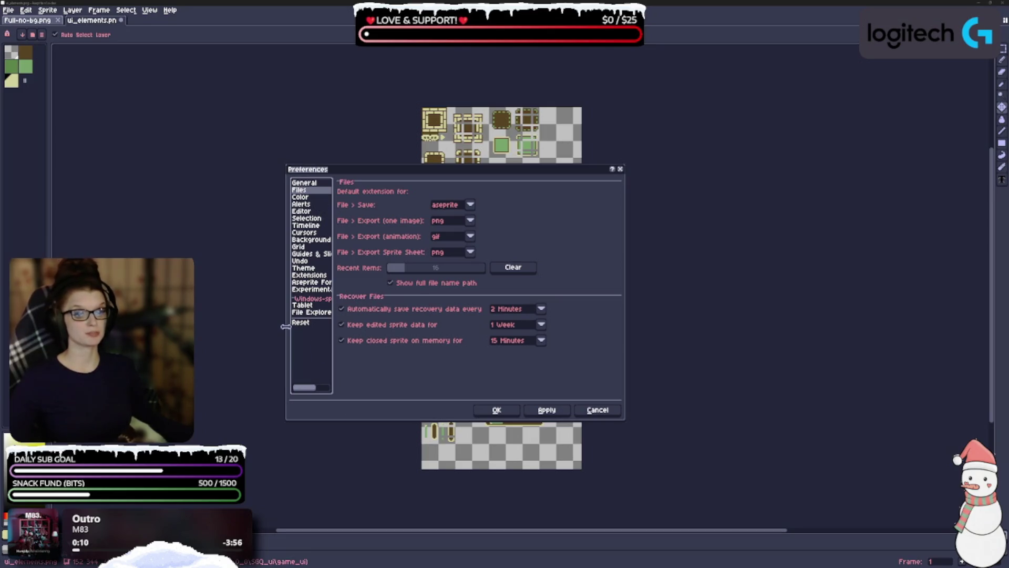
Step: Browse the Color and Alerts preference pages, then move on to Editor
mouse_move(284, 327)
mouse_down()
mouse_move(250, 326)
mouse_move(296, 326)
mouse_up()
click(313, 198)
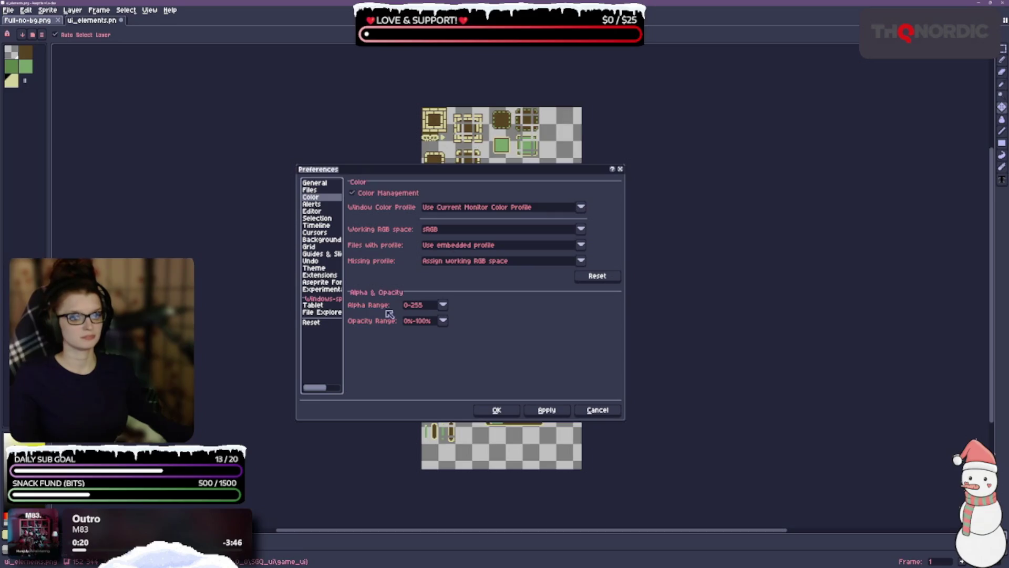
click(318, 203)
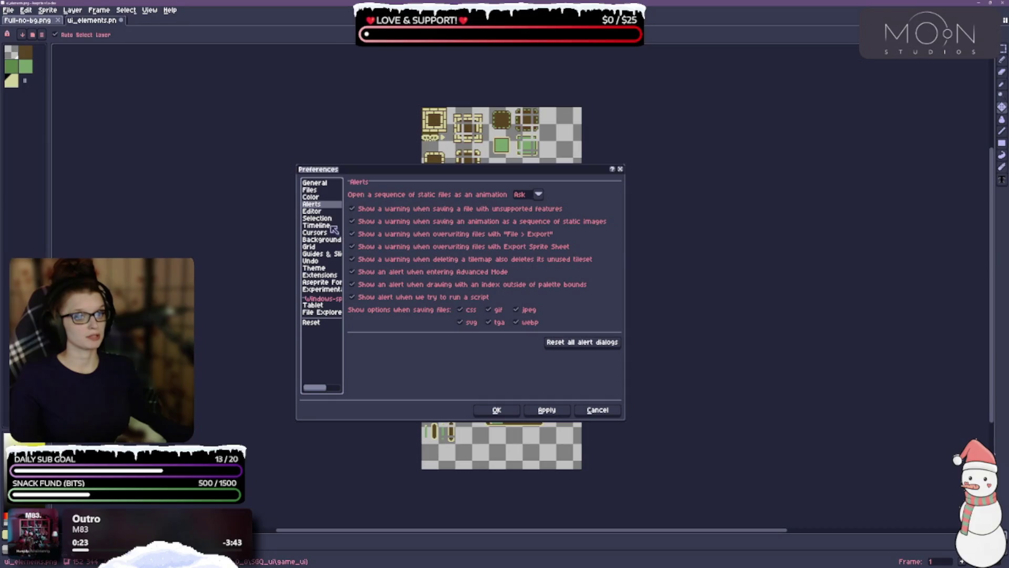
click(313, 211)
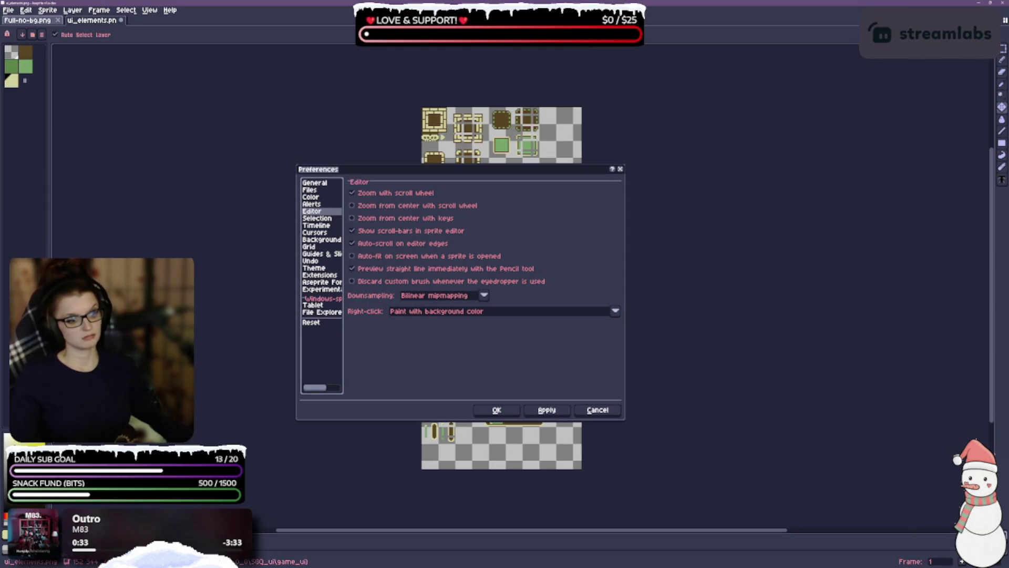
Step: Set the editor's Right-click action to Rectangular Marquee, then open the Selection page
click(423, 312)
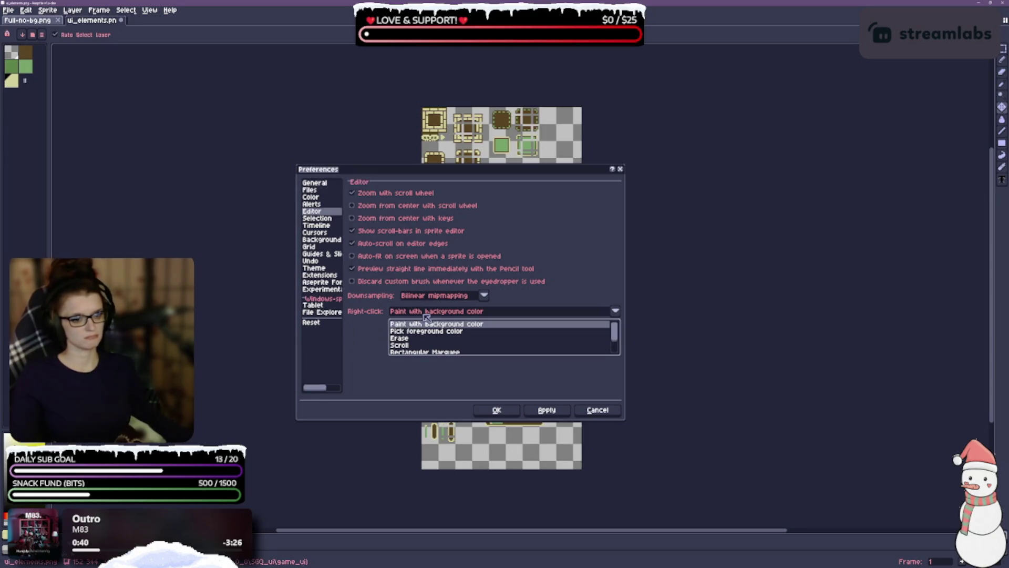
scroll(434, 337, down, 1)
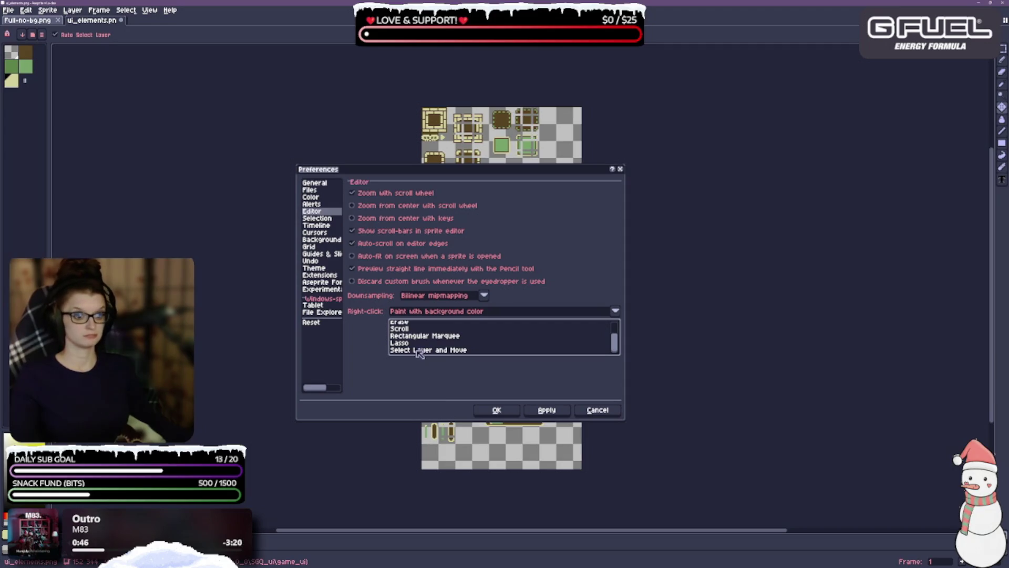
scroll(416, 342, up, 2)
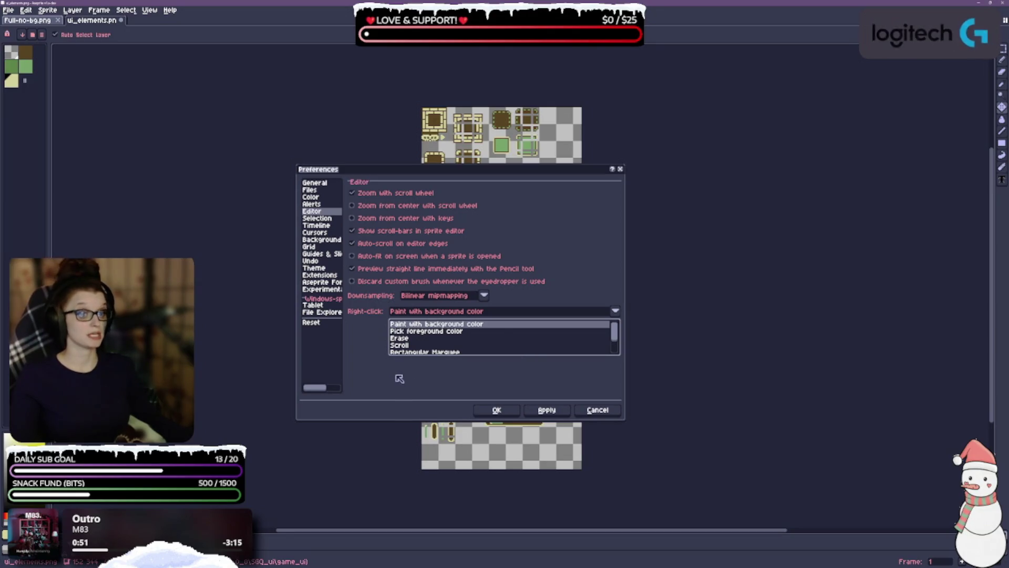
click(410, 332)
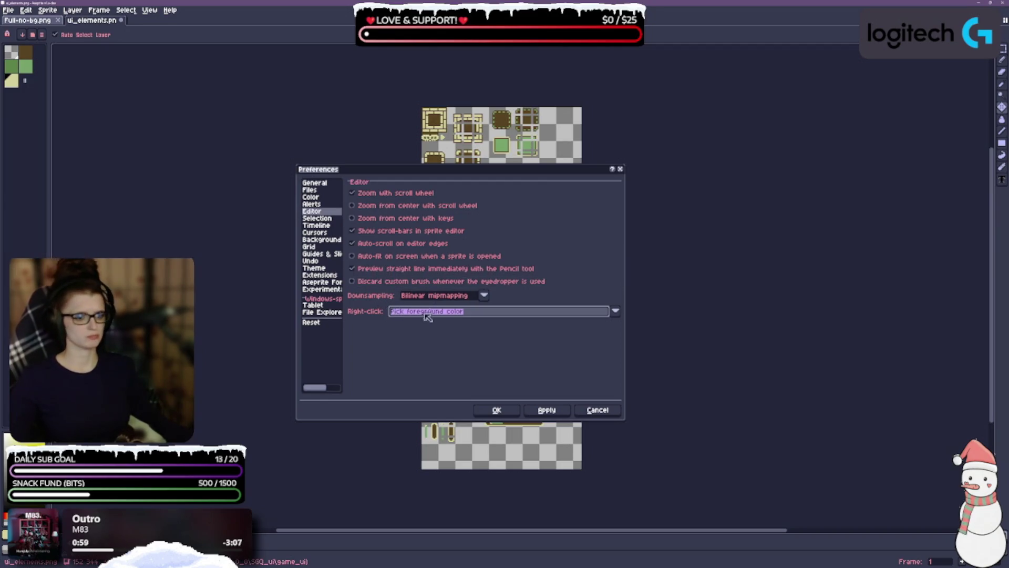
click(614, 312)
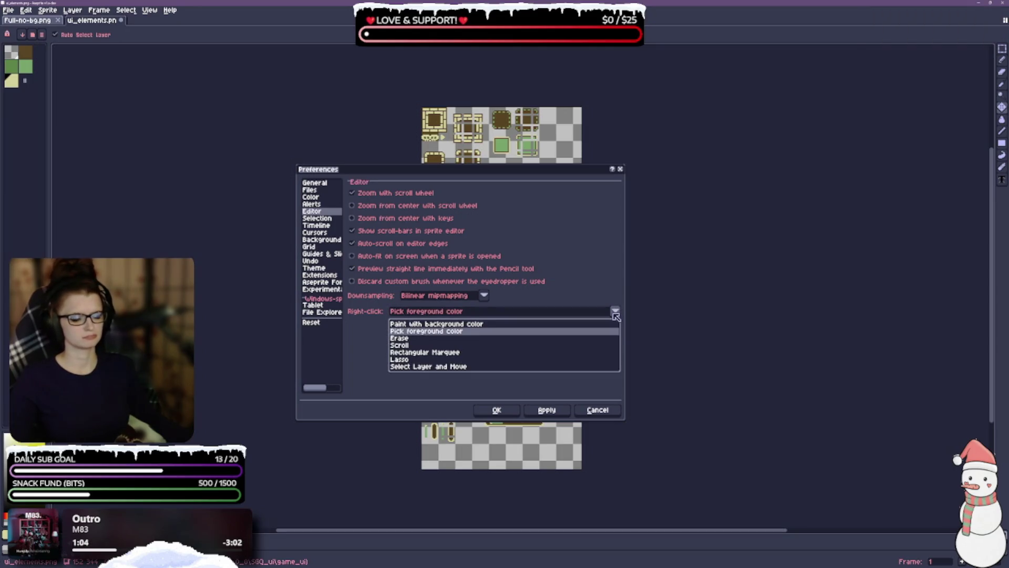
click(614, 312)
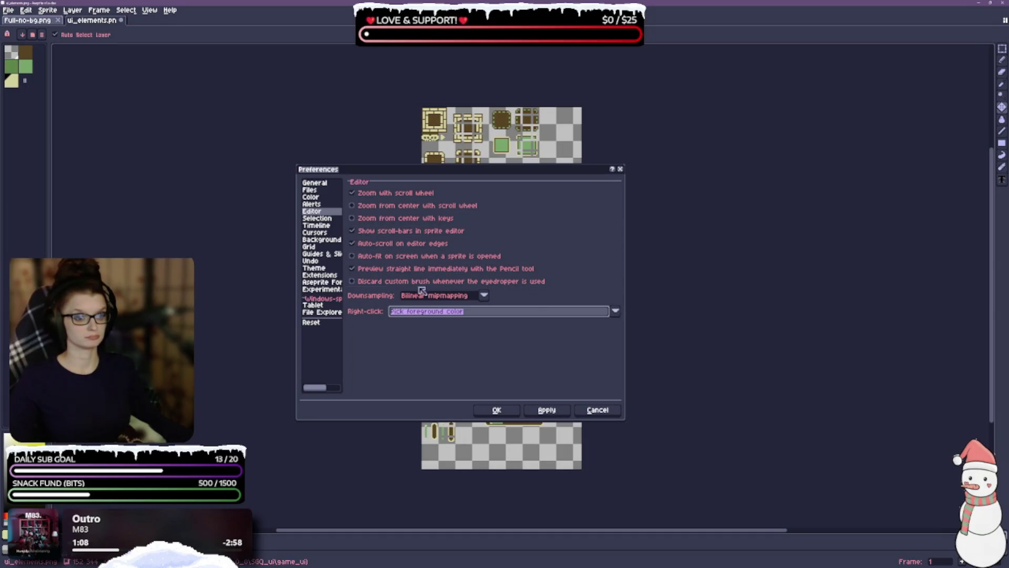
click(613, 312)
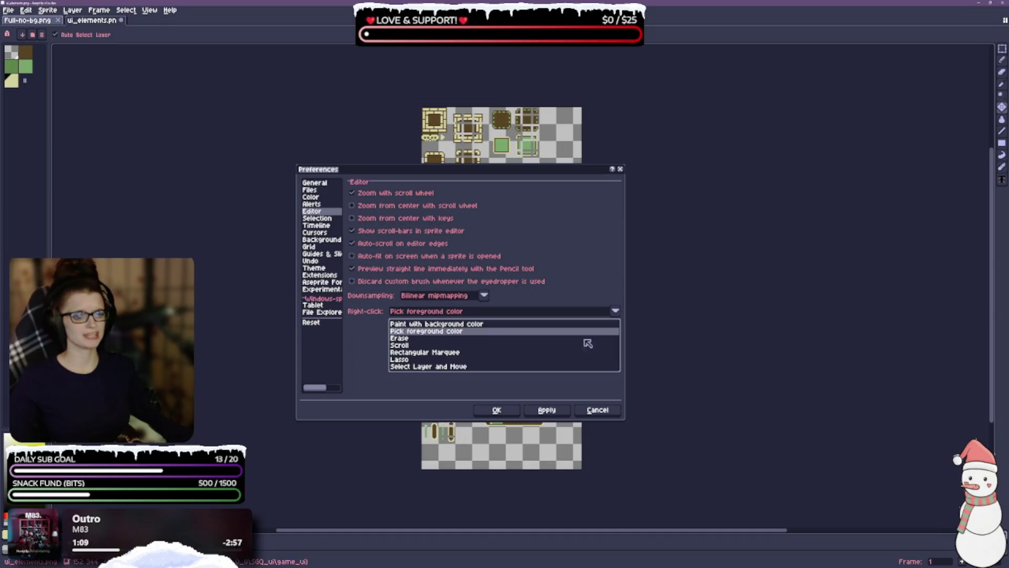
click(418, 353)
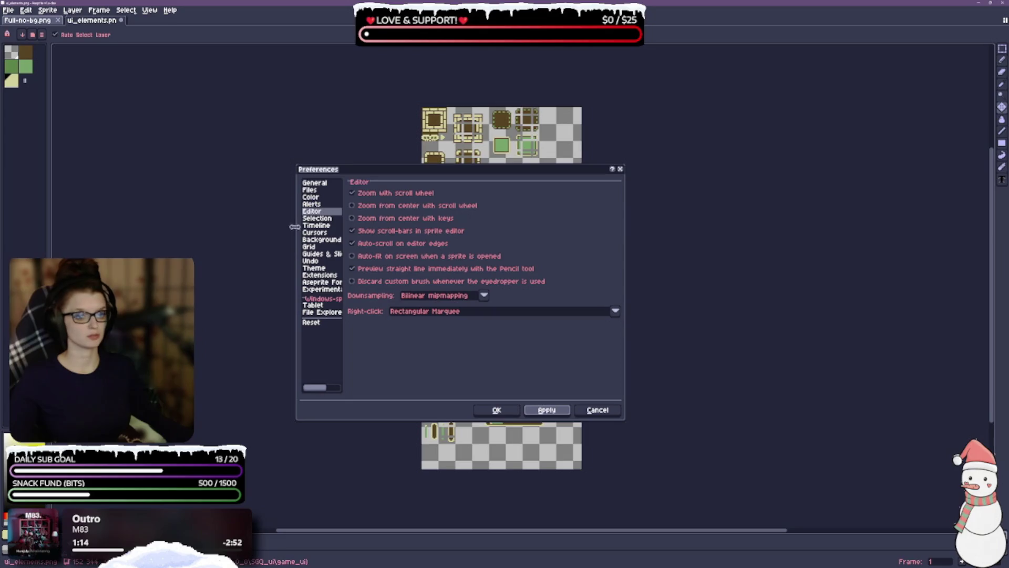
click(299, 218)
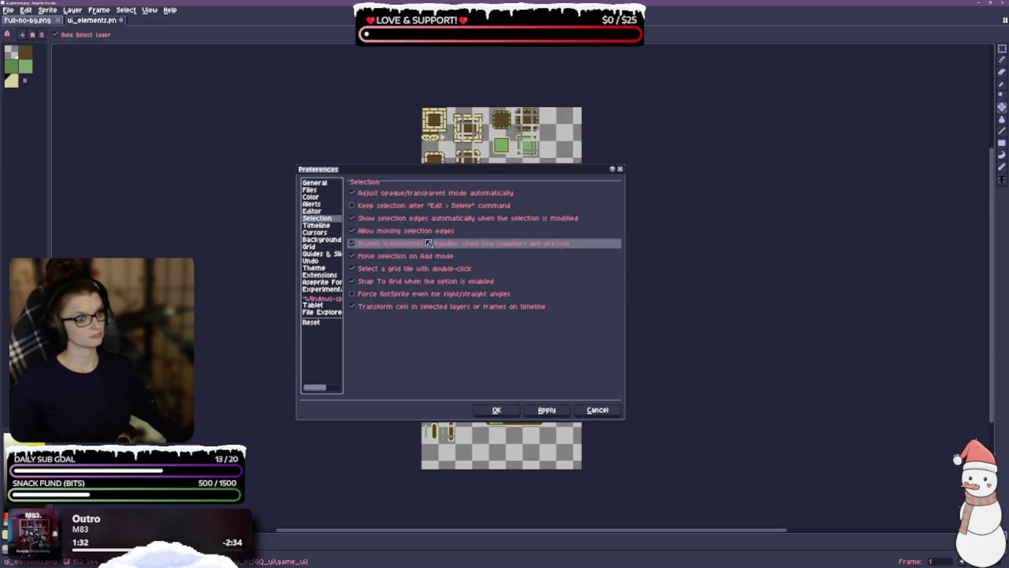
mouse_move(426, 258)
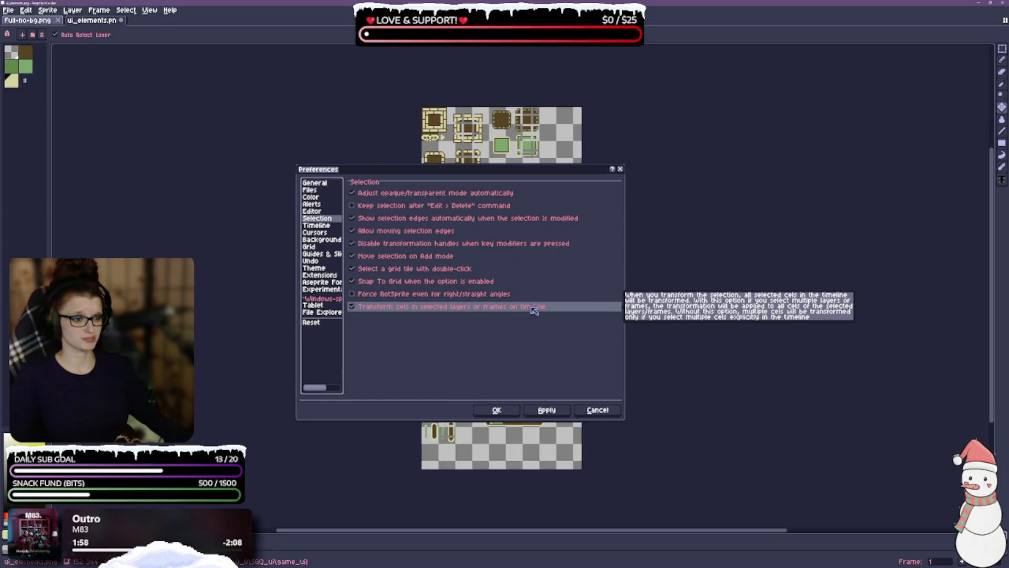
click(546, 410)
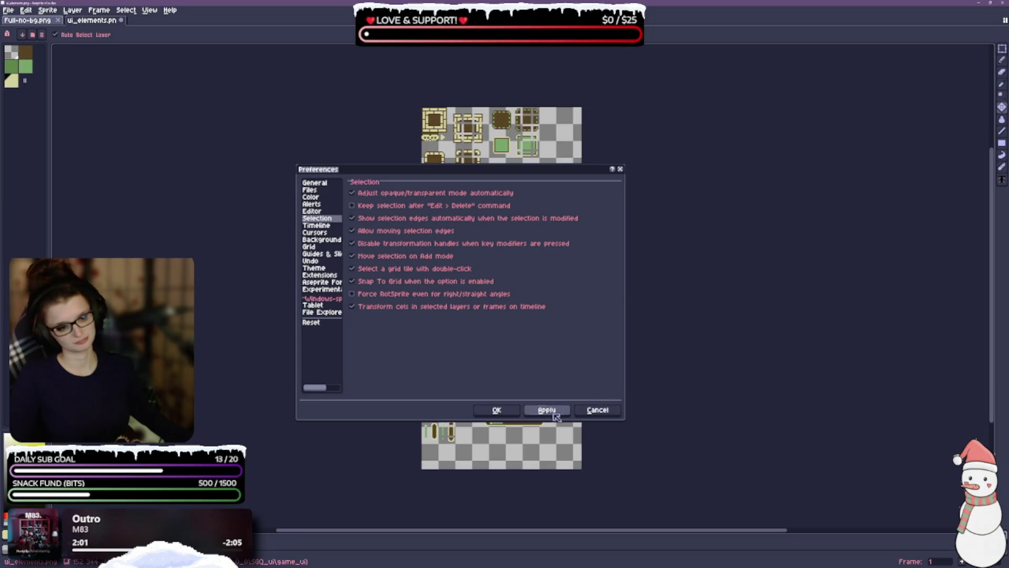
Step: Review and apply the Timeline and Cursors preference pages, then open Background
click(318, 226)
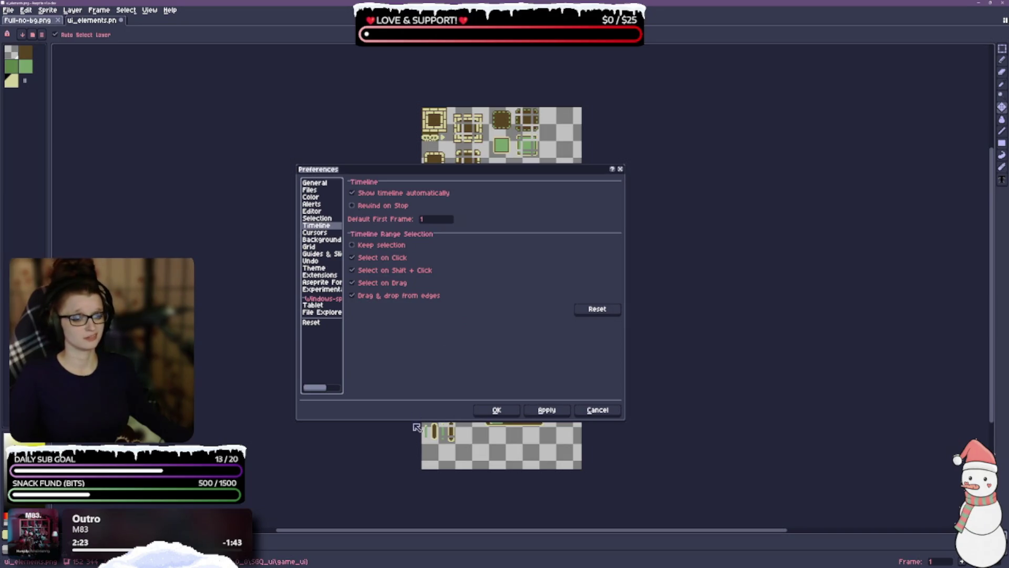
click(546, 409)
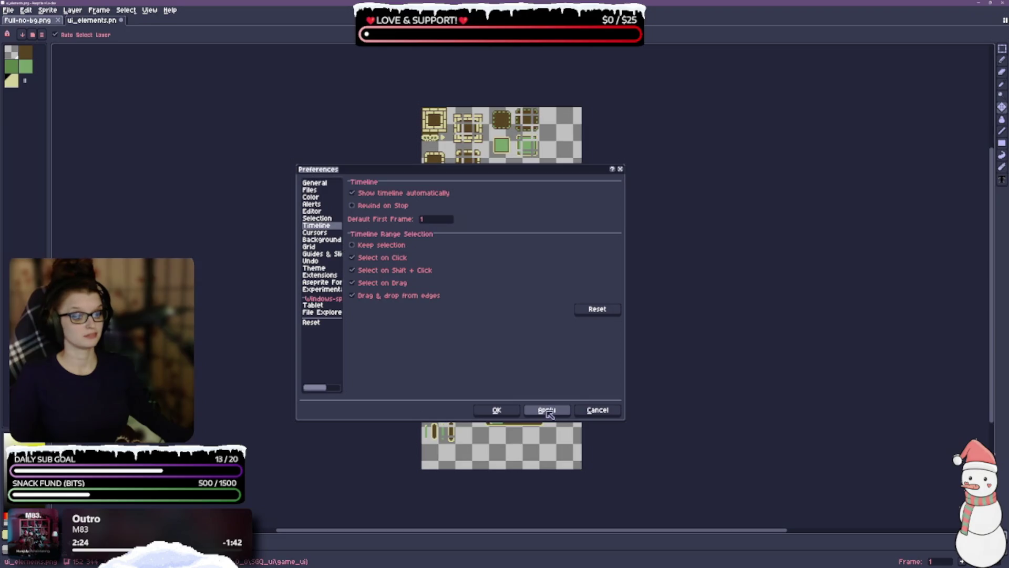
click(318, 232)
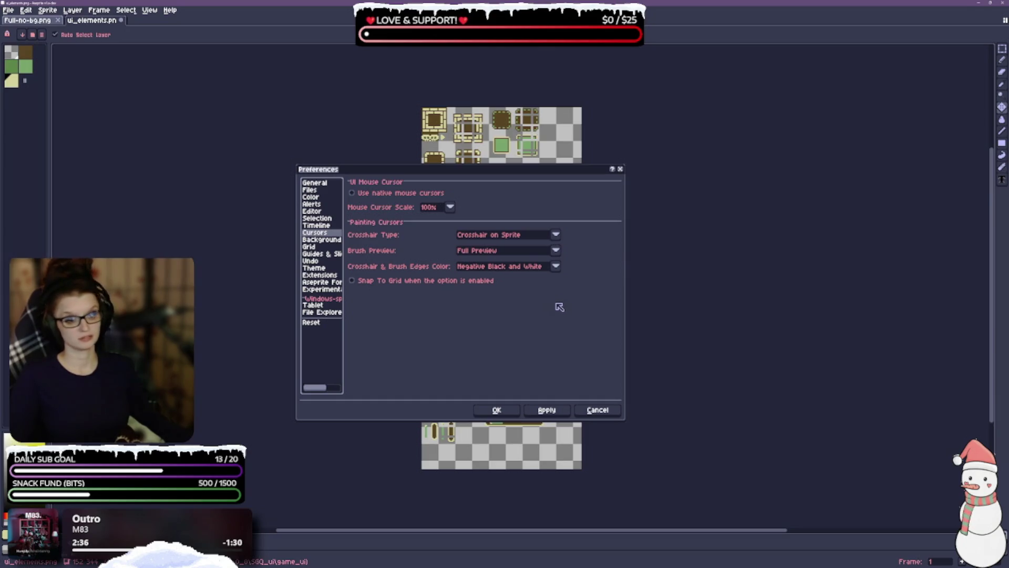
click(563, 410)
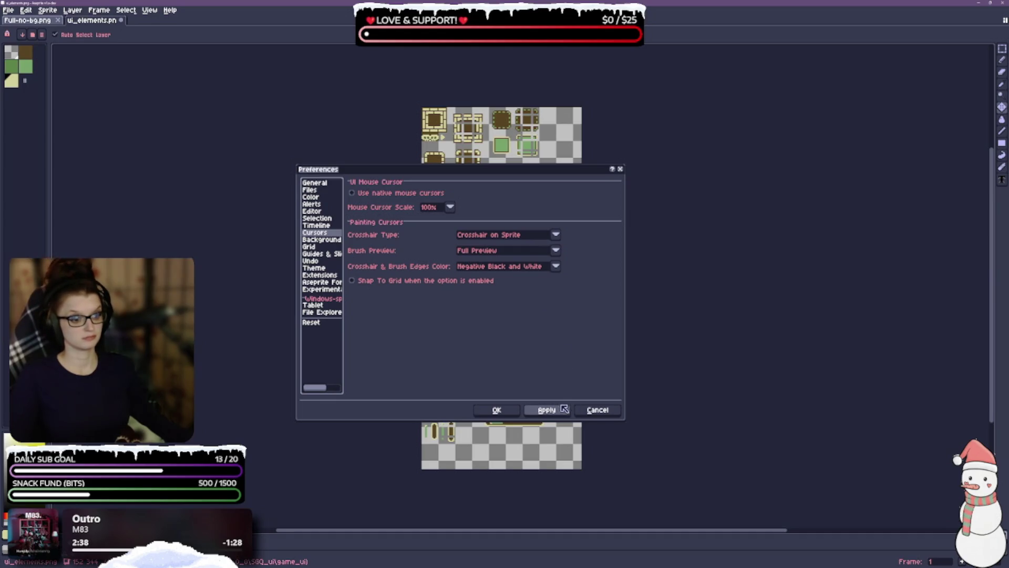
click(331, 241)
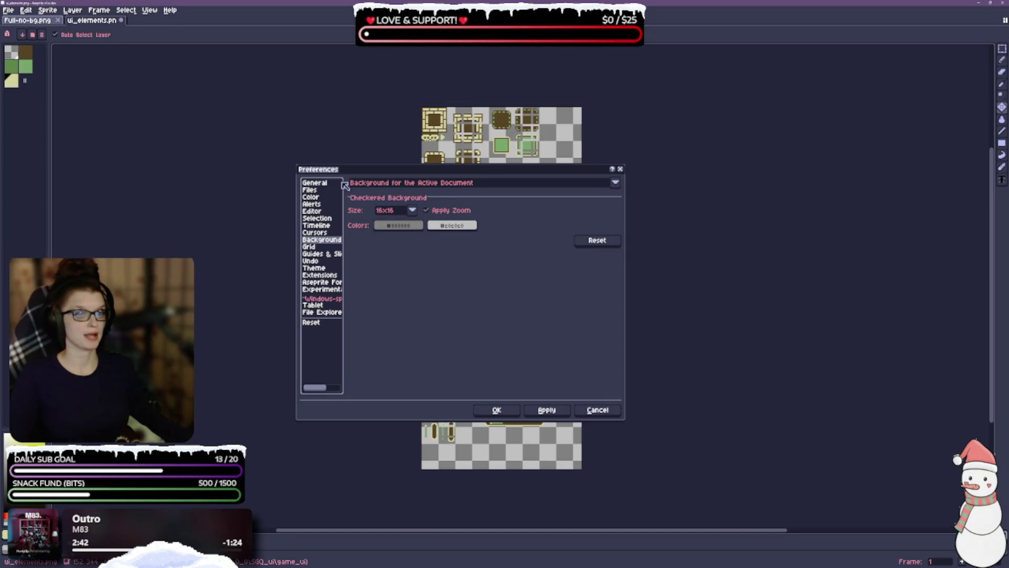
Step: Move Preferences aside and set the first checker colour's HSV value to 43, applying it
click(429, 179)
mouse_move(438, 175)
mouse_down()
mouse_move(702, 145)
mouse_move(745, 162)
mouse_up()
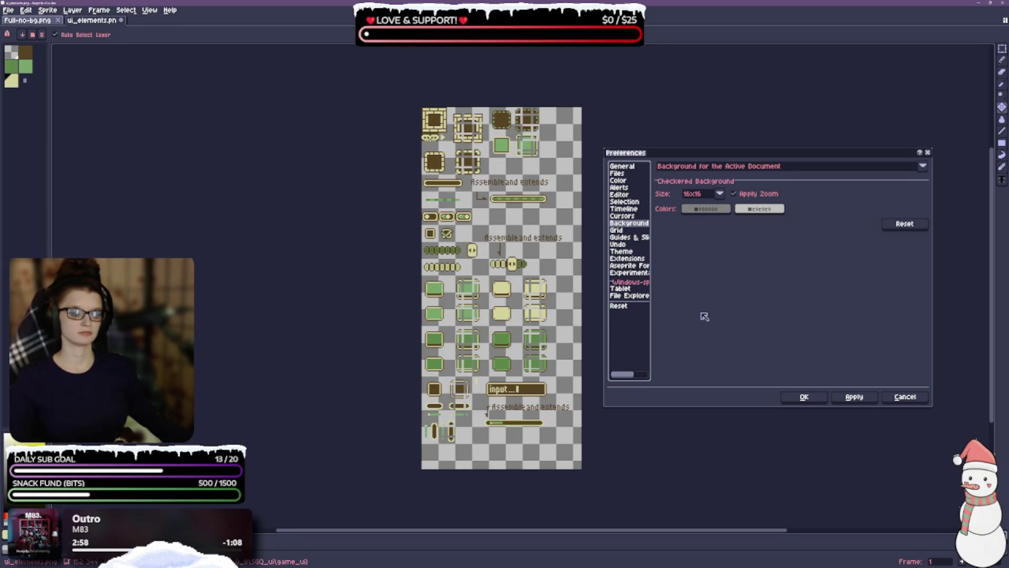
click(708, 214)
click(737, 316)
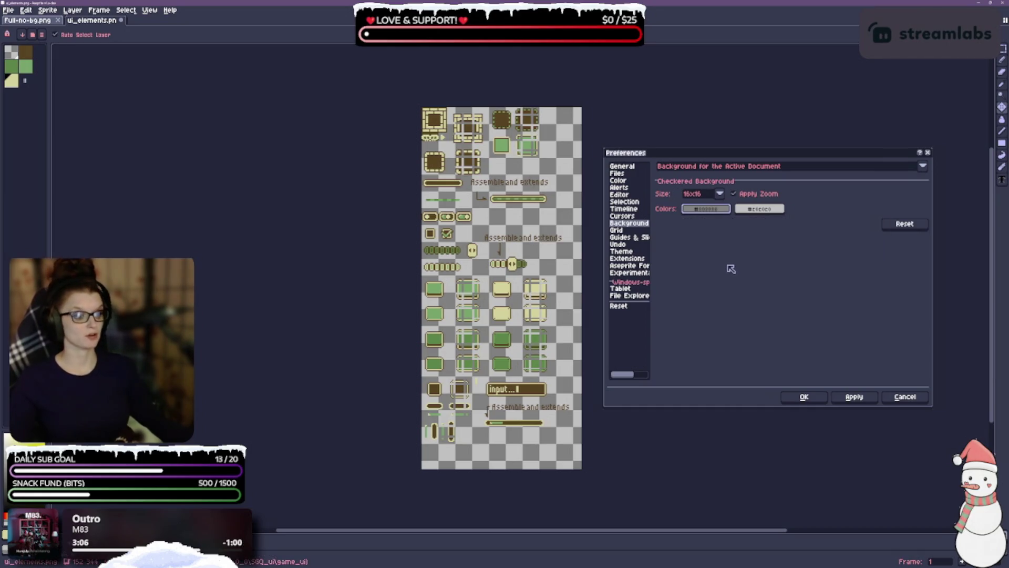
click(704, 209)
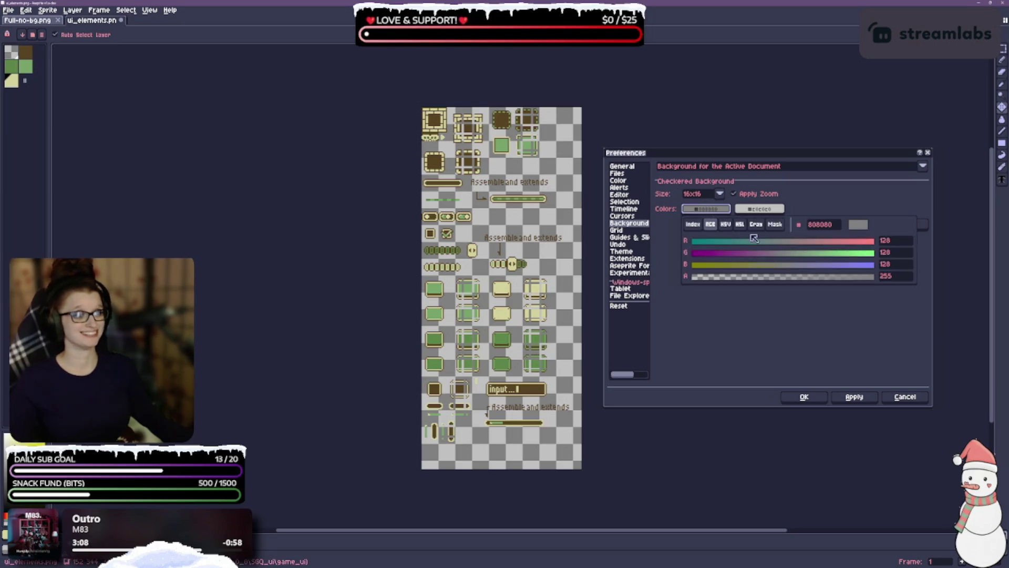
click(725, 224)
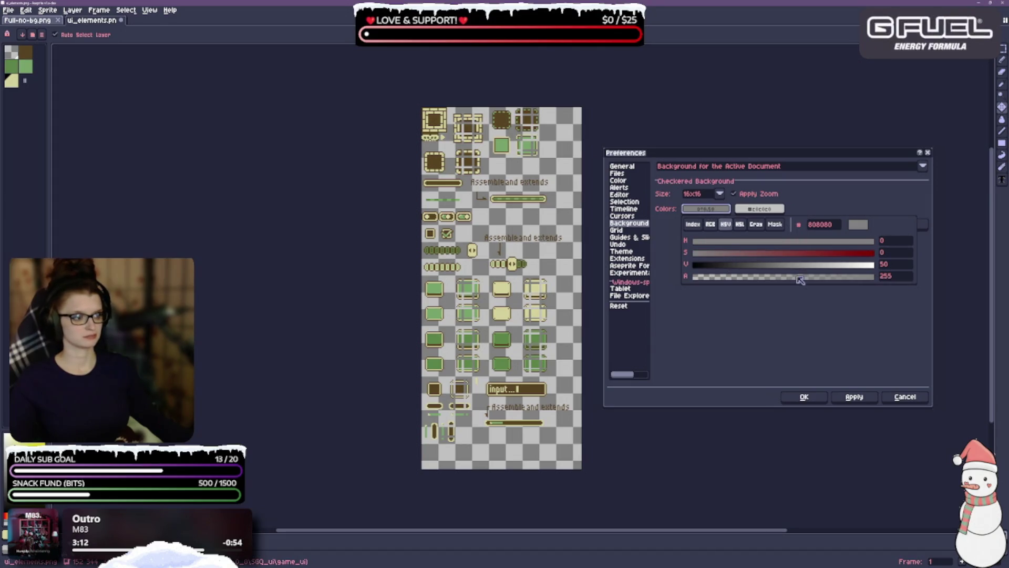
click(779, 268)
drag(778, 268, 750, 268)
click(827, 347)
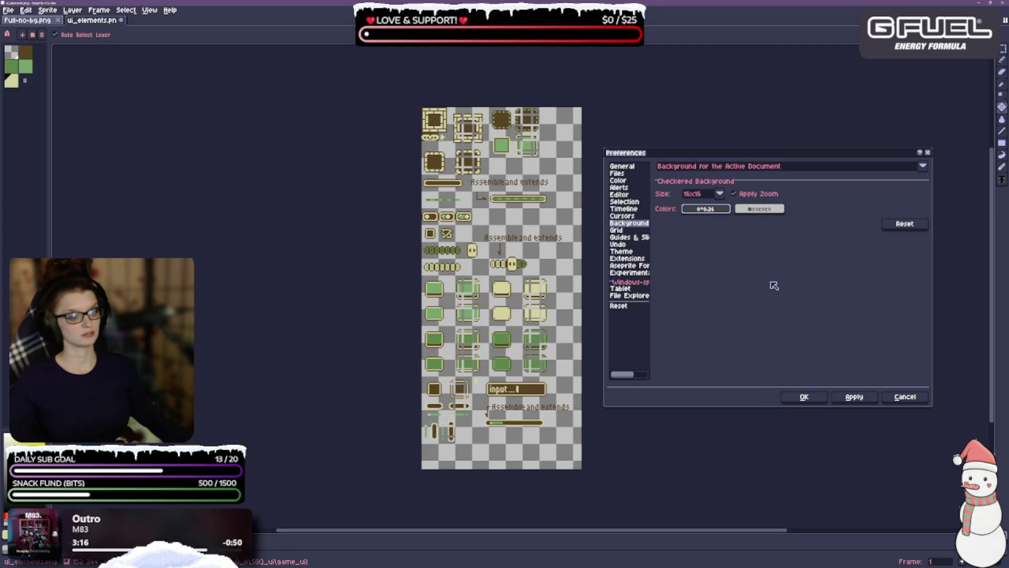
click(854, 401)
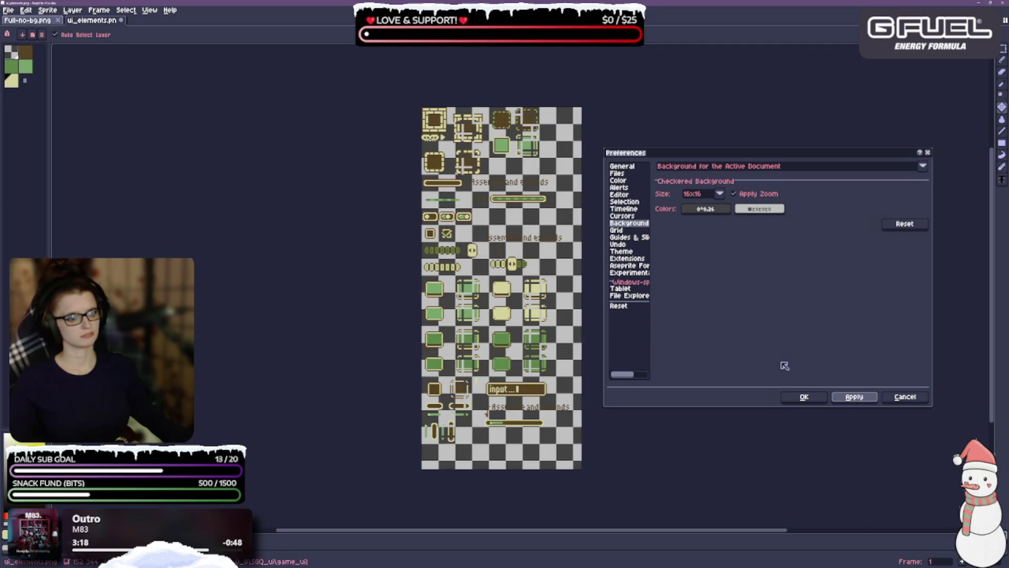
click(715, 209)
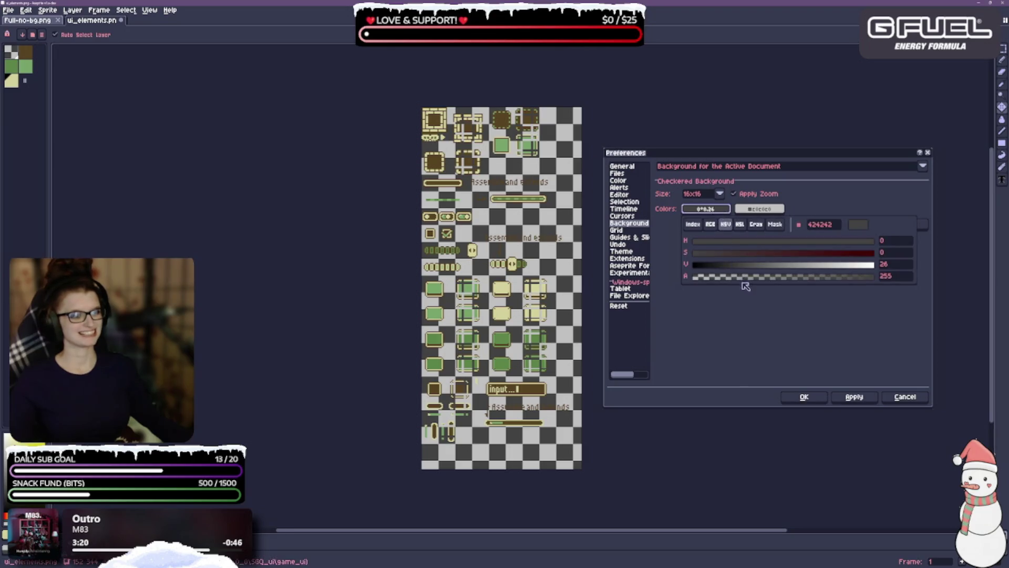
drag(739, 269, 771, 268)
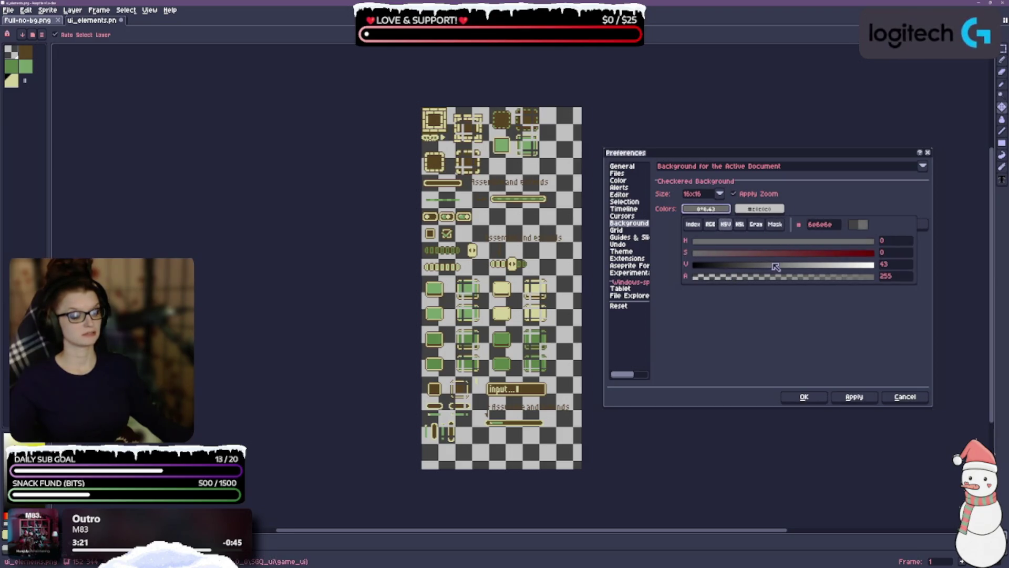
click(840, 355)
click(854, 397)
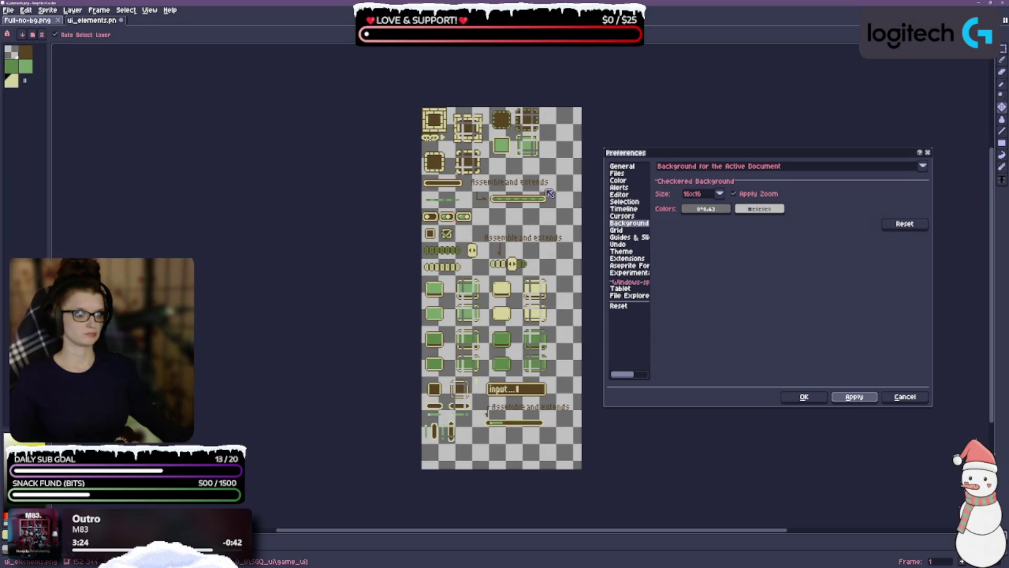
Step: Darken the second checker colour by lowering its HSV value
click(757, 209)
click(784, 295)
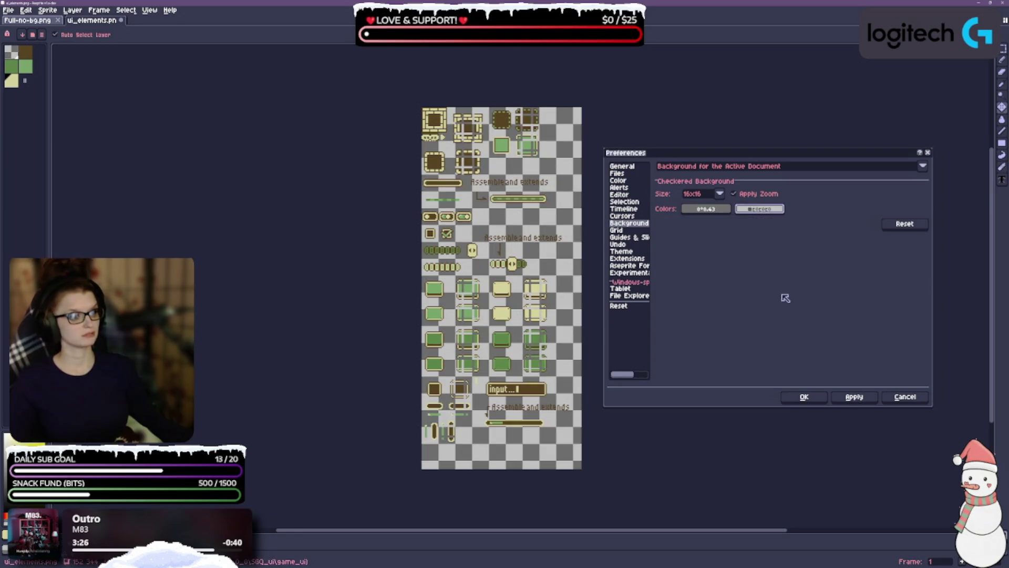
click(746, 208)
click(779, 224)
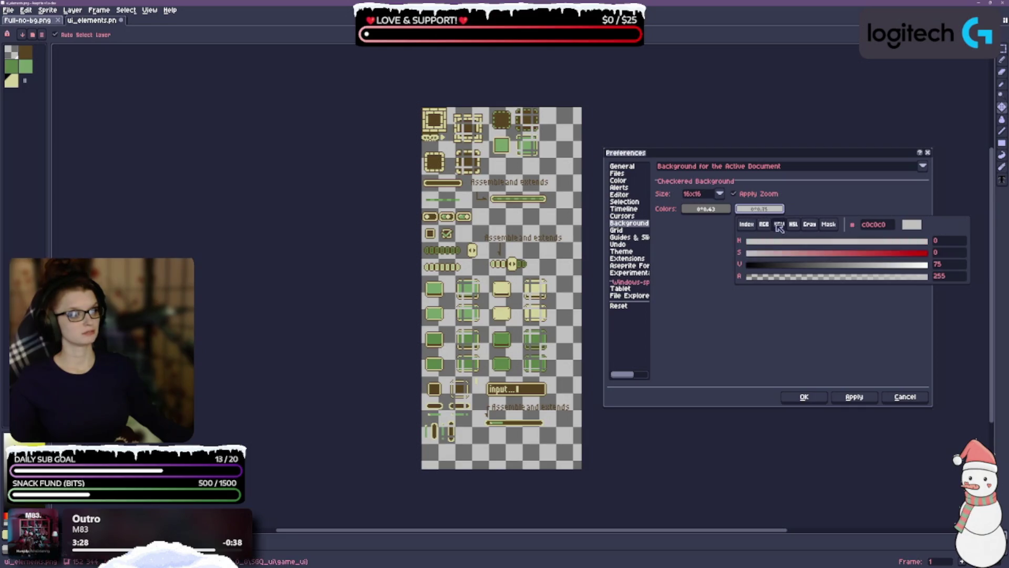
click(829, 268)
drag(829, 268, 852, 266)
click(854, 396)
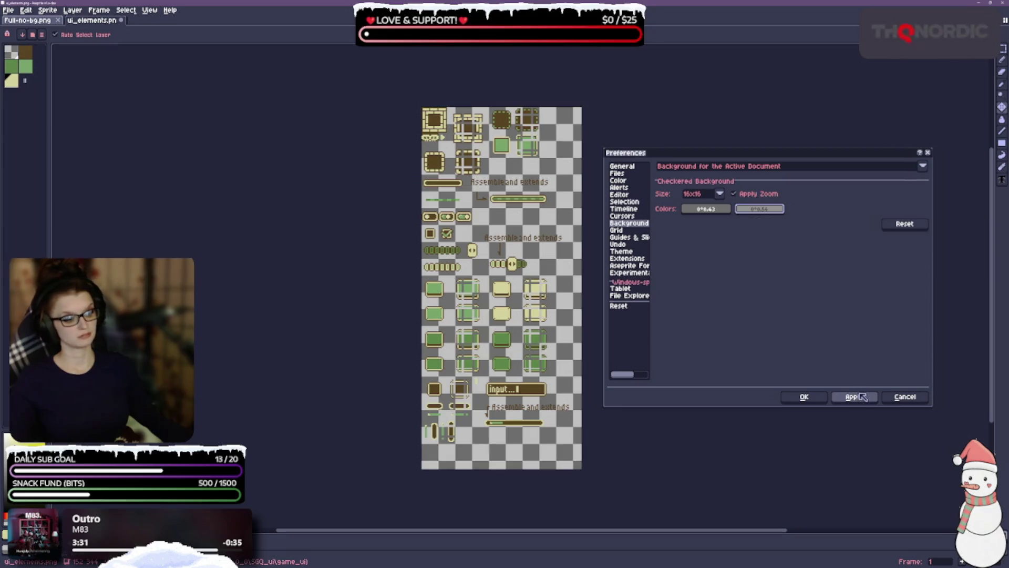
Step: Apply the new checker colours, switch Background Size to 8x8 and apply, then open Grid
click(854, 397)
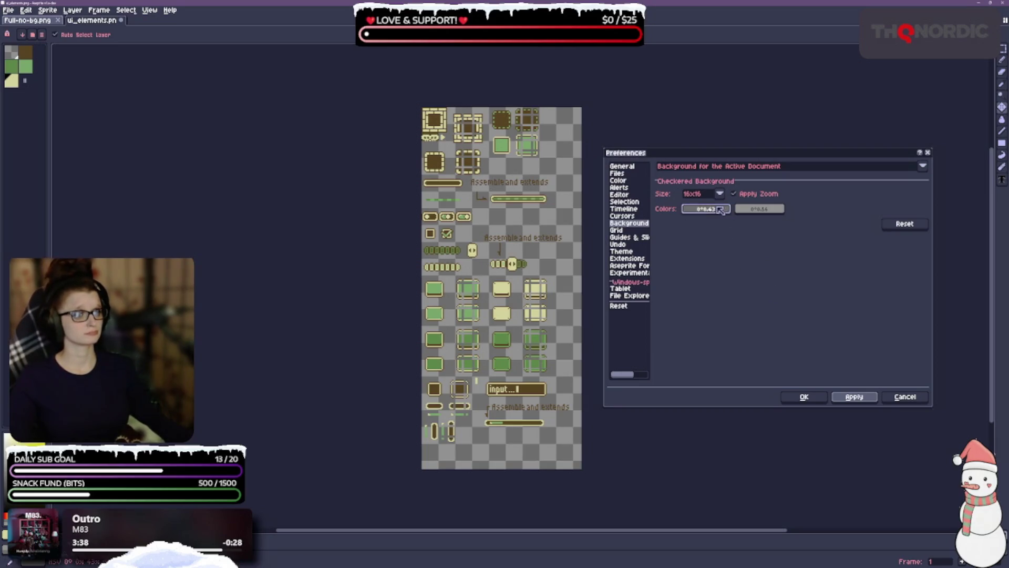
click(707, 194)
click(736, 271)
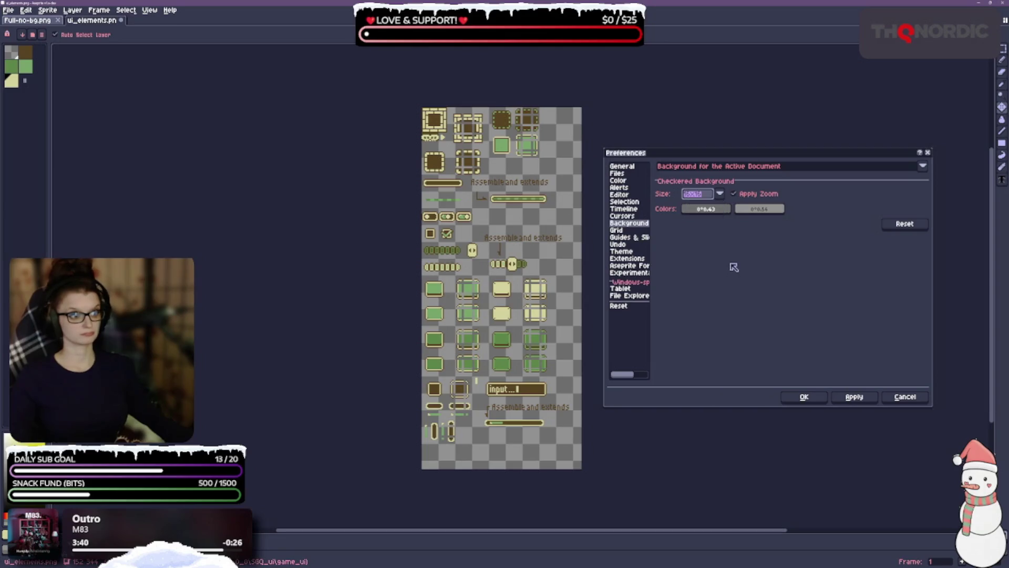
click(708, 195)
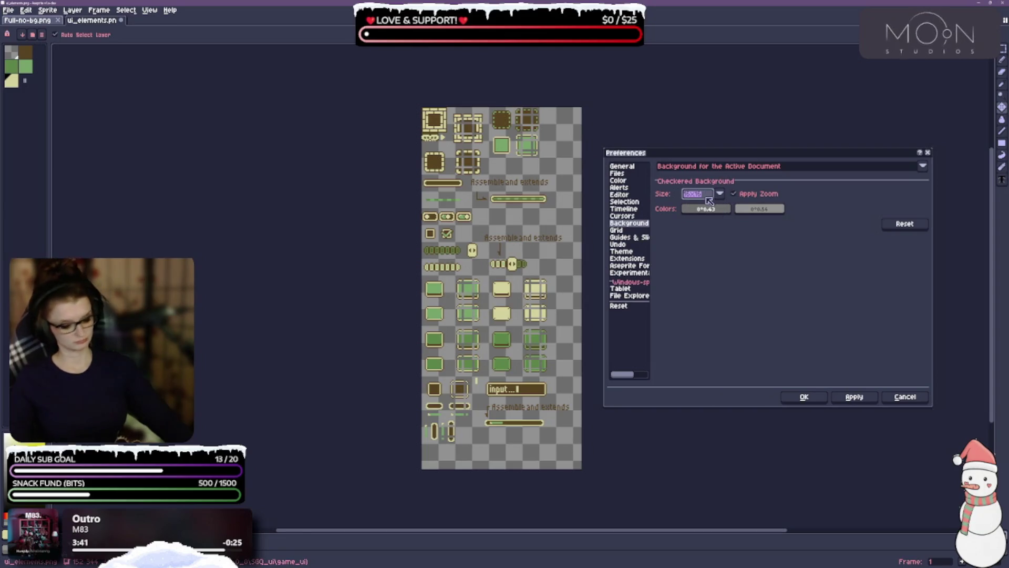
click(708, 199)
click(709, 198)
click(710, 197)
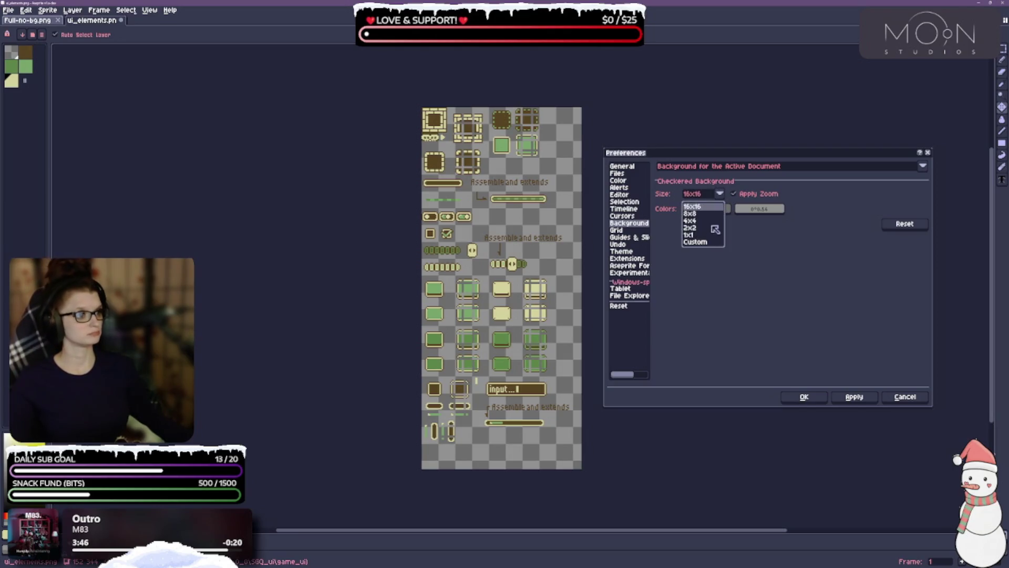
click(711, 215)
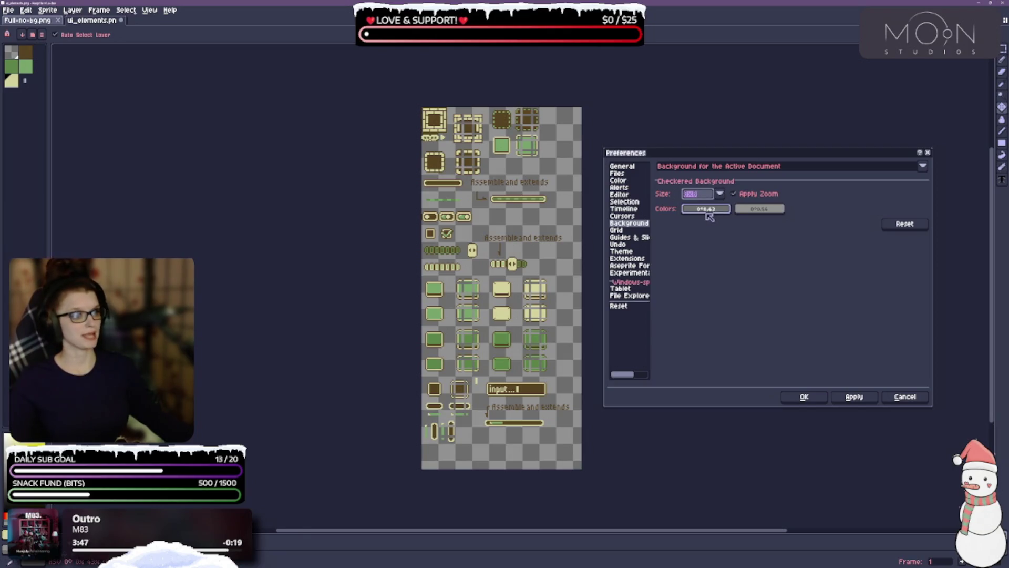
click(868, 399)
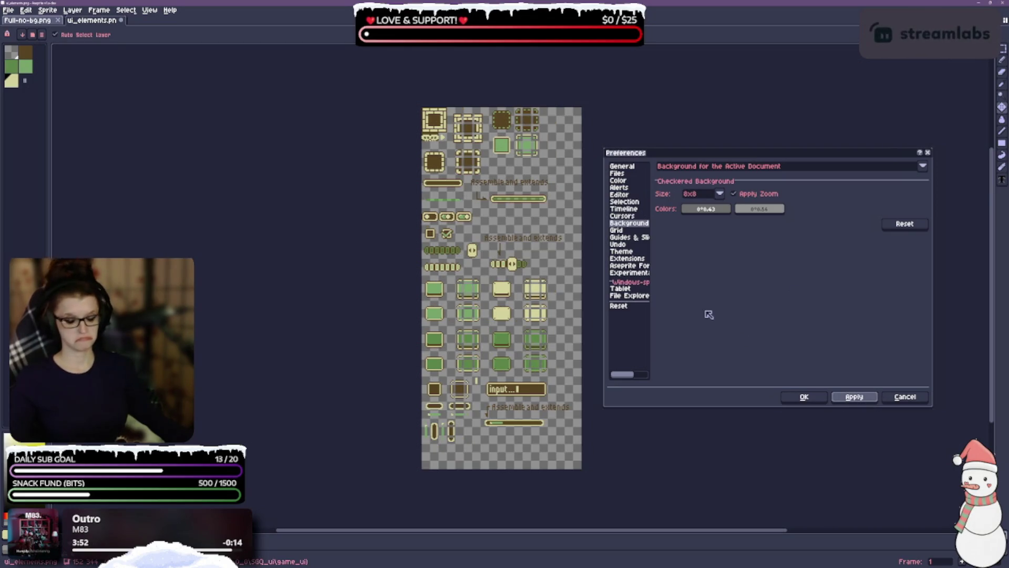
click(627, 231)
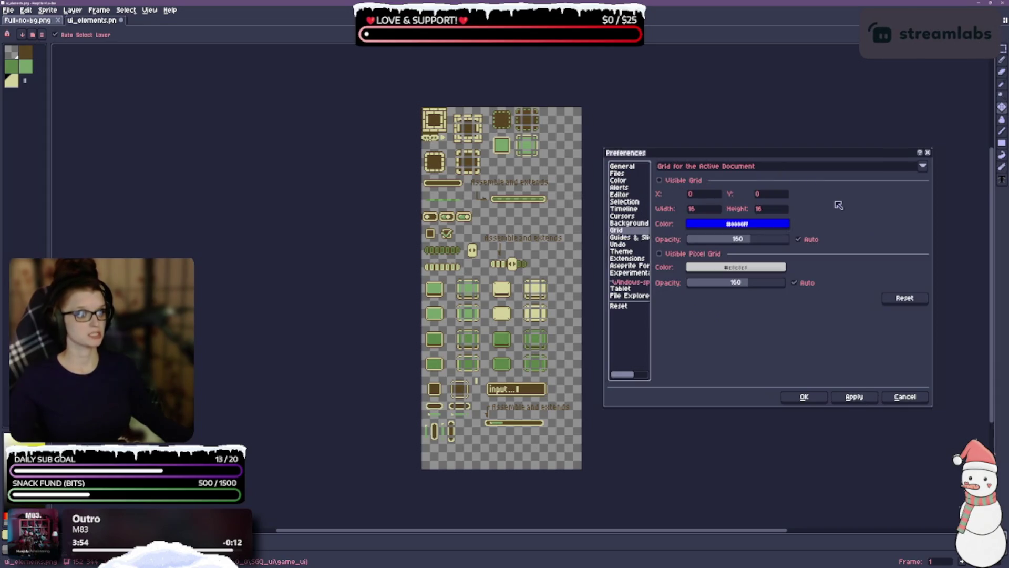
Step: Turn on the visible grid and set its size to 8x8
click(659, 181)
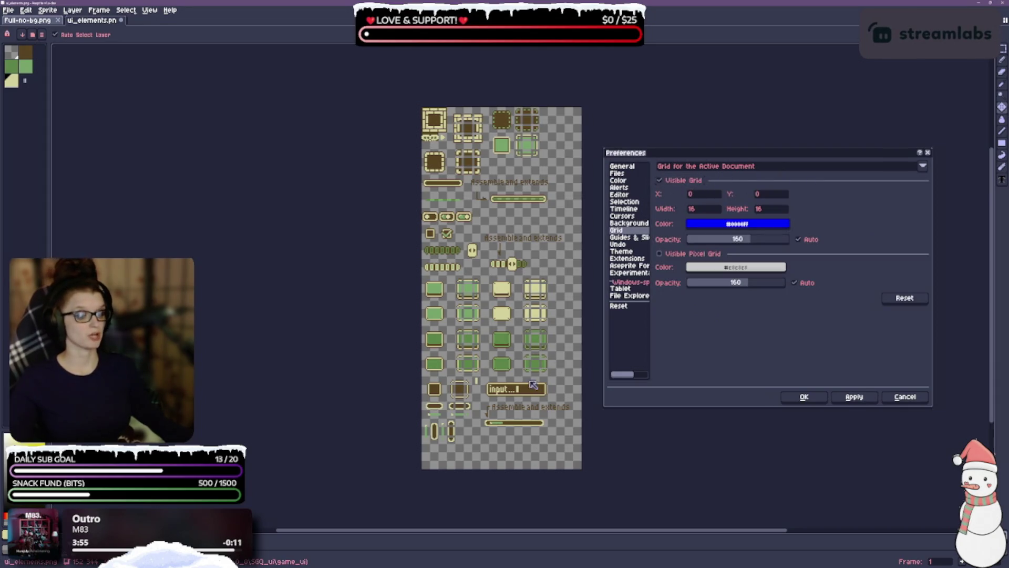
click(712, 210)
text(8)
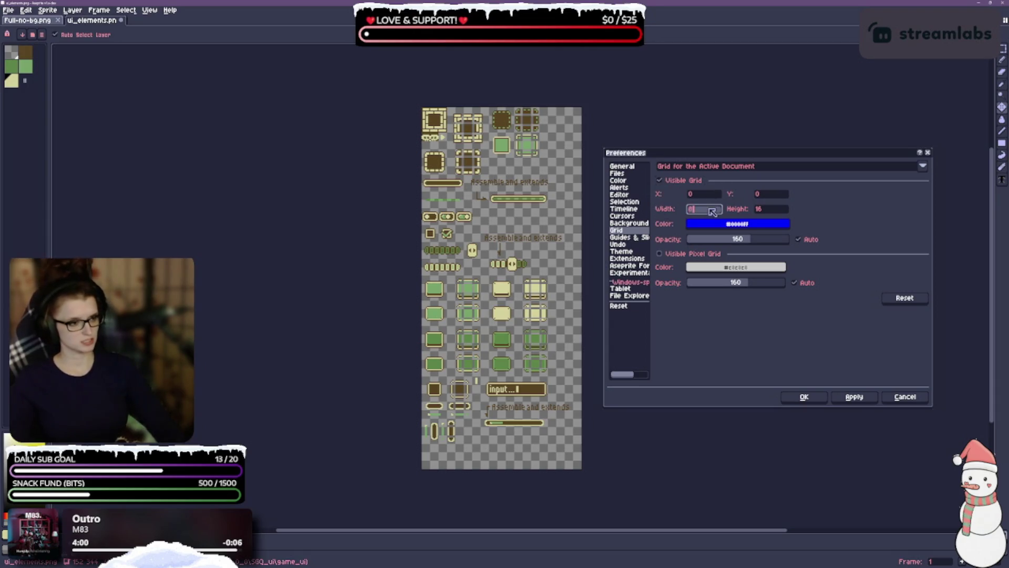
key(Tab)
text(8)
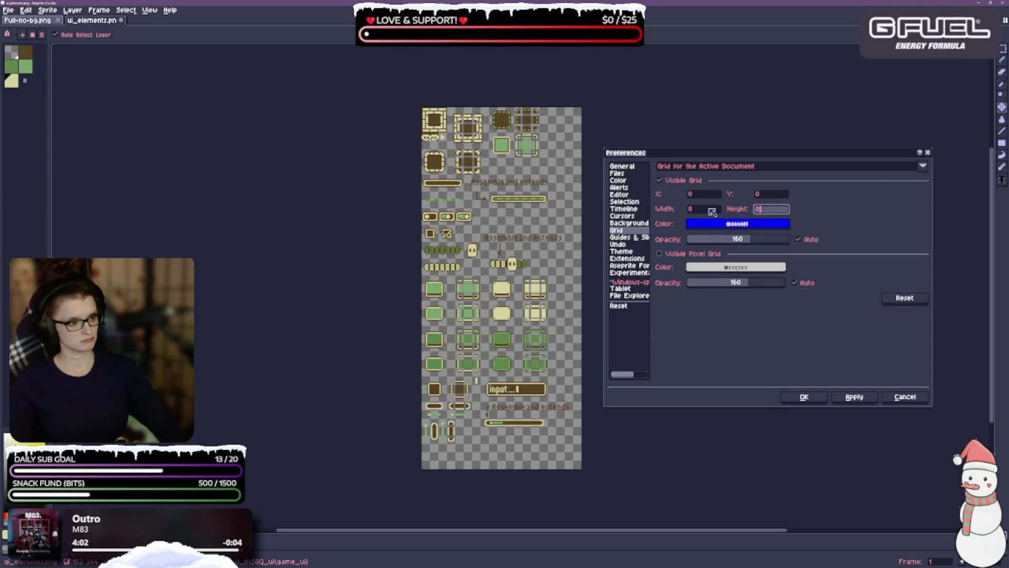
click(743, 226)
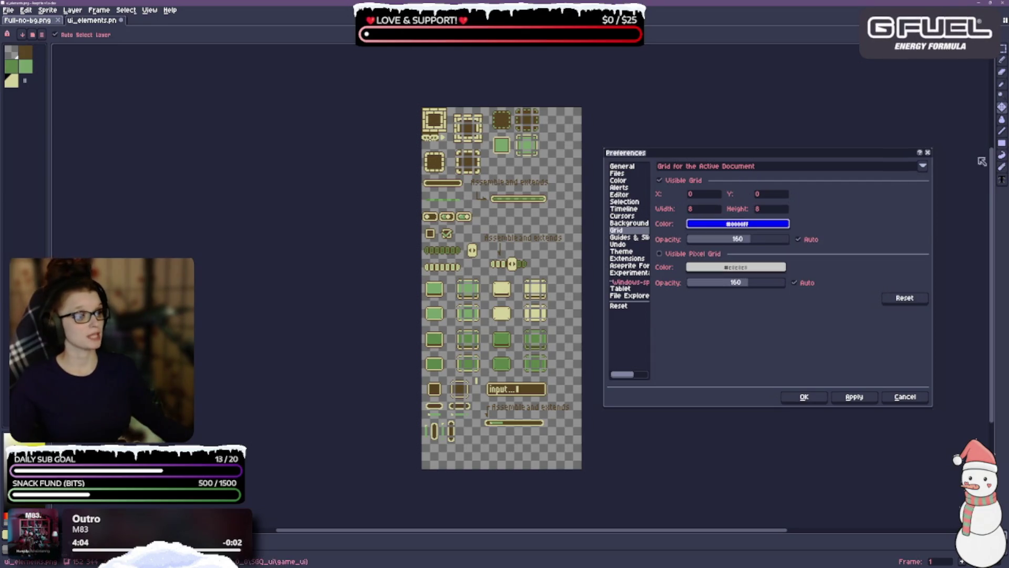
Step: Set the grid colour to pure red #ff0000 and apply it
click(741, 224)
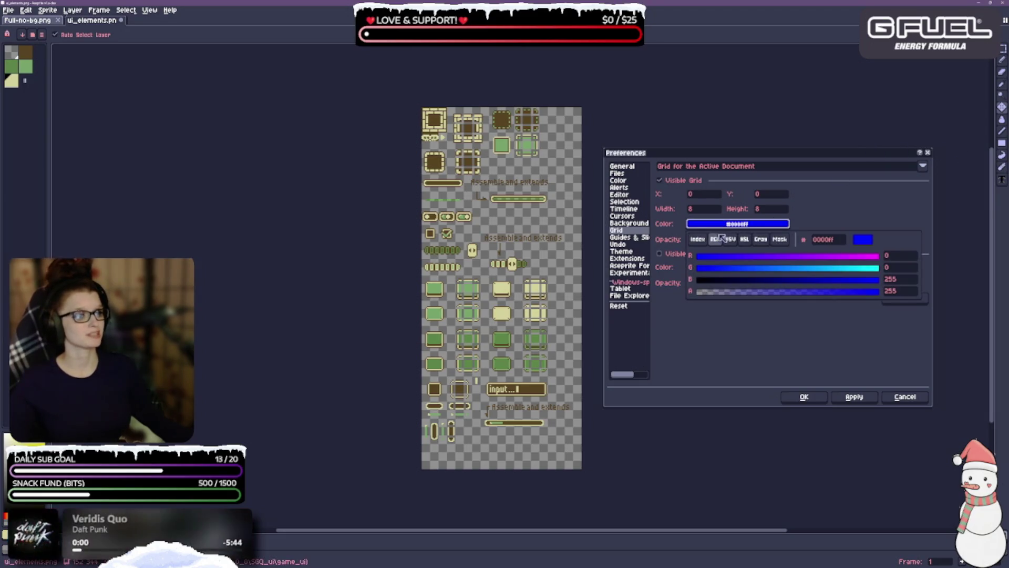
click(705, 238)
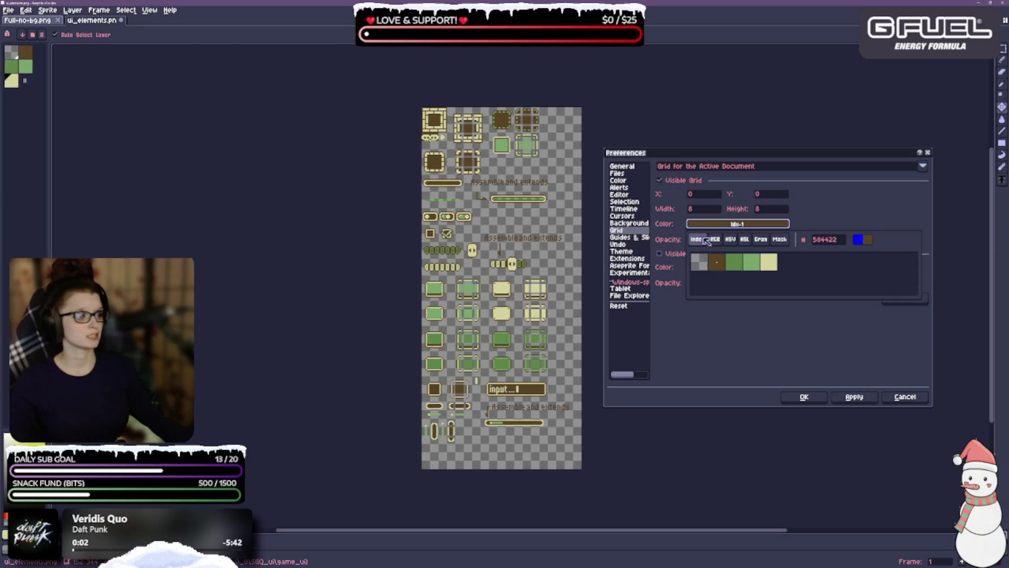
click(712, 239)
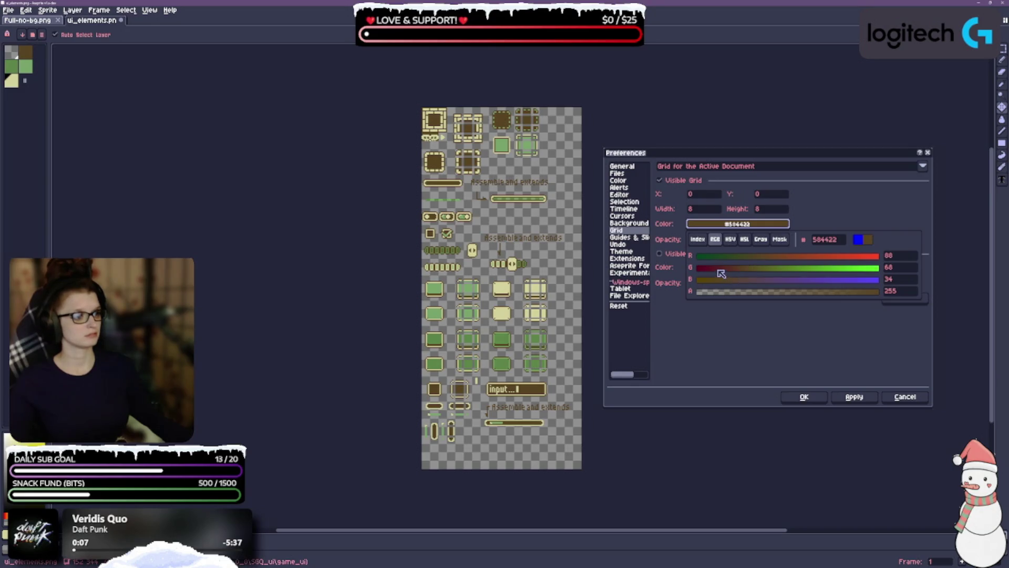
click(700, 257)
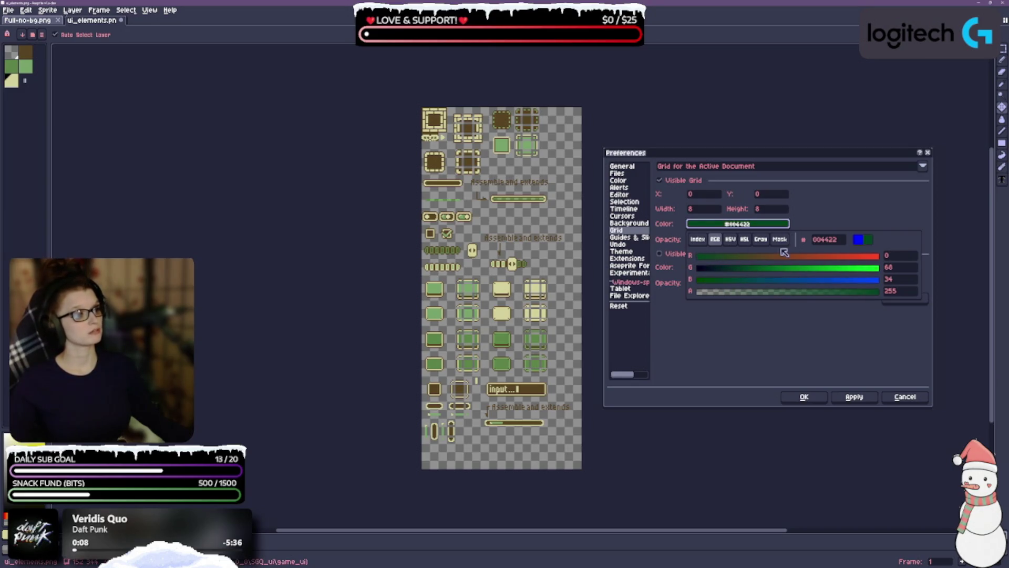
drag(712, 257, 902, 255)
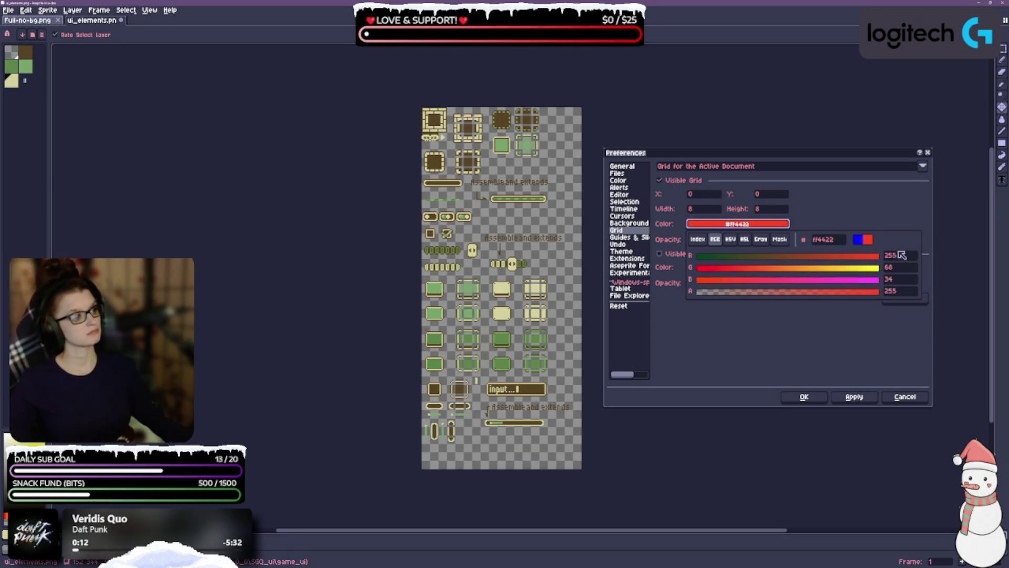
click(699, 268)
click(680, 300)
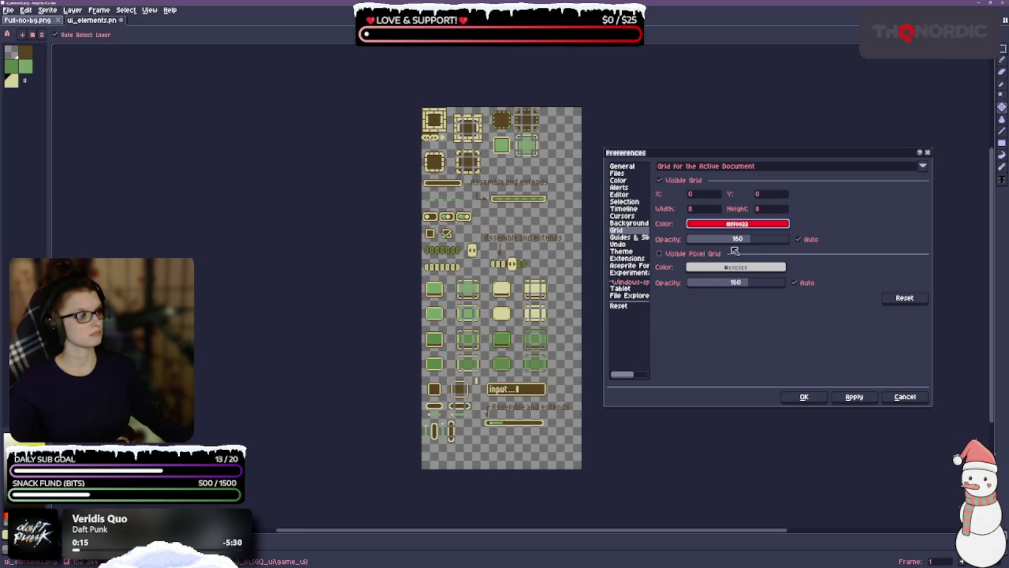
click(735, 223)
click(705, 281)
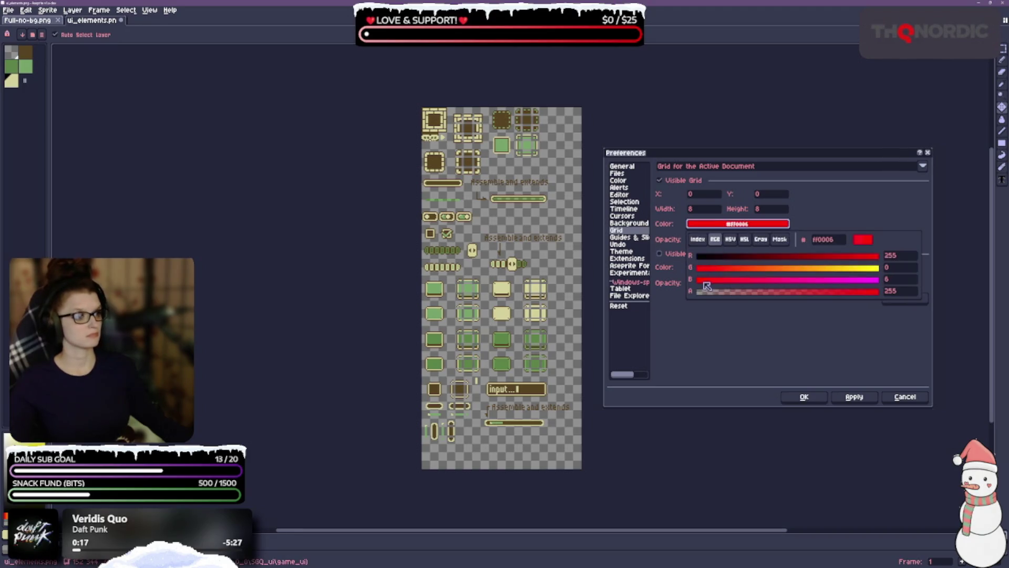
drag(829, 293, 794, 294)
click(854, 398)
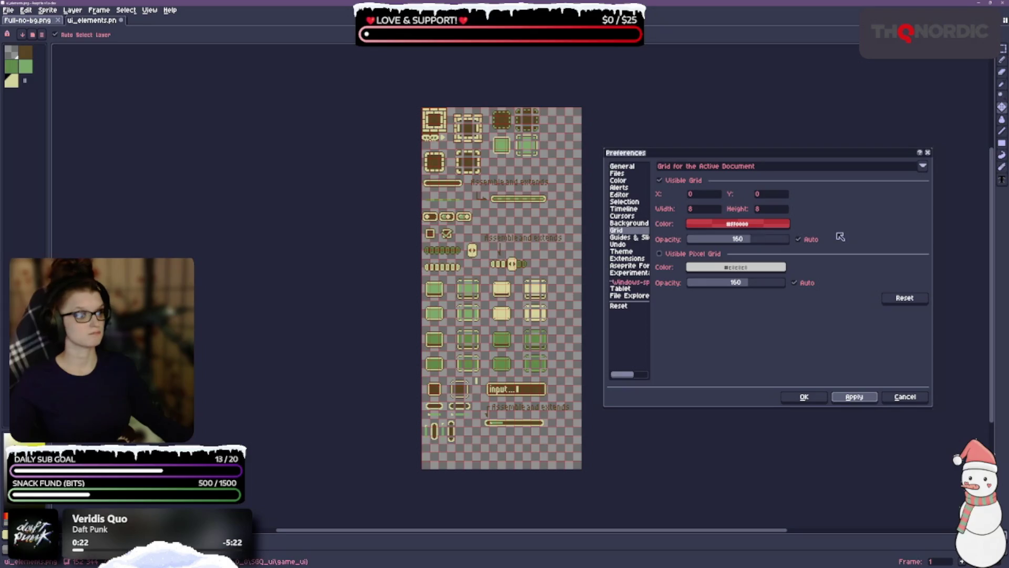
Step: Lower the grid opacity to about 69 and enable the pixel grid
click(751, 227)
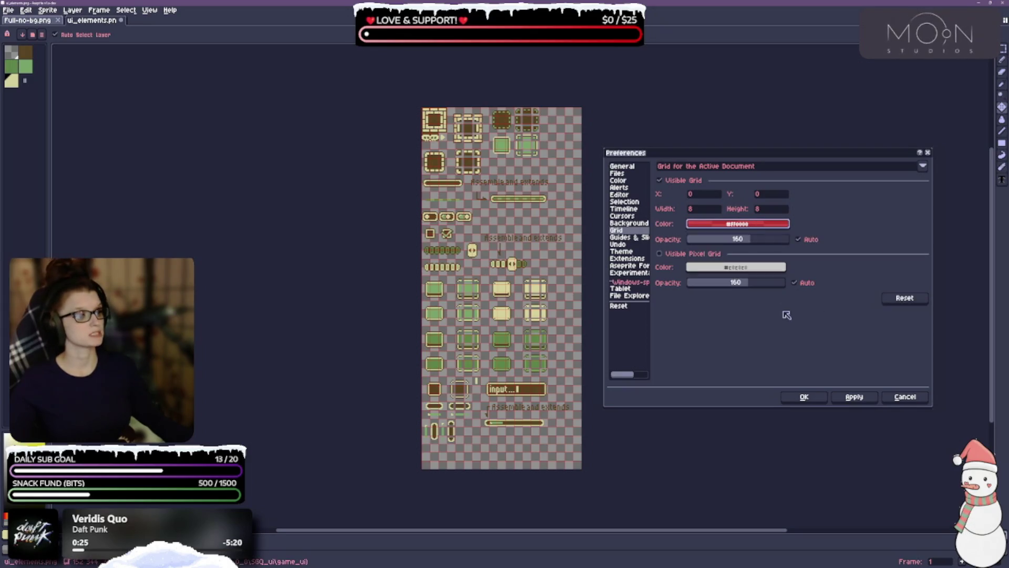
click(759, 231)
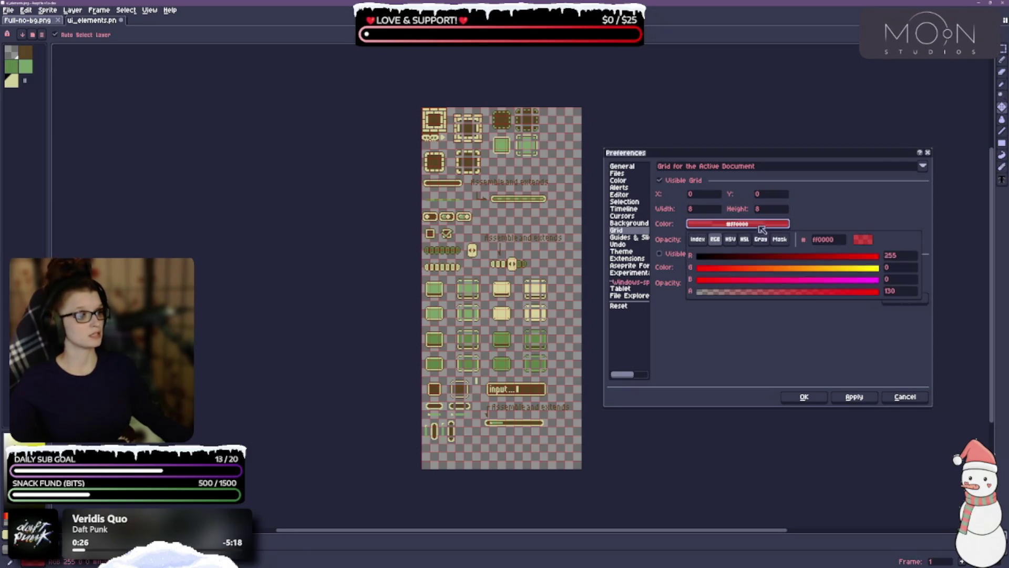
click(774, 293)
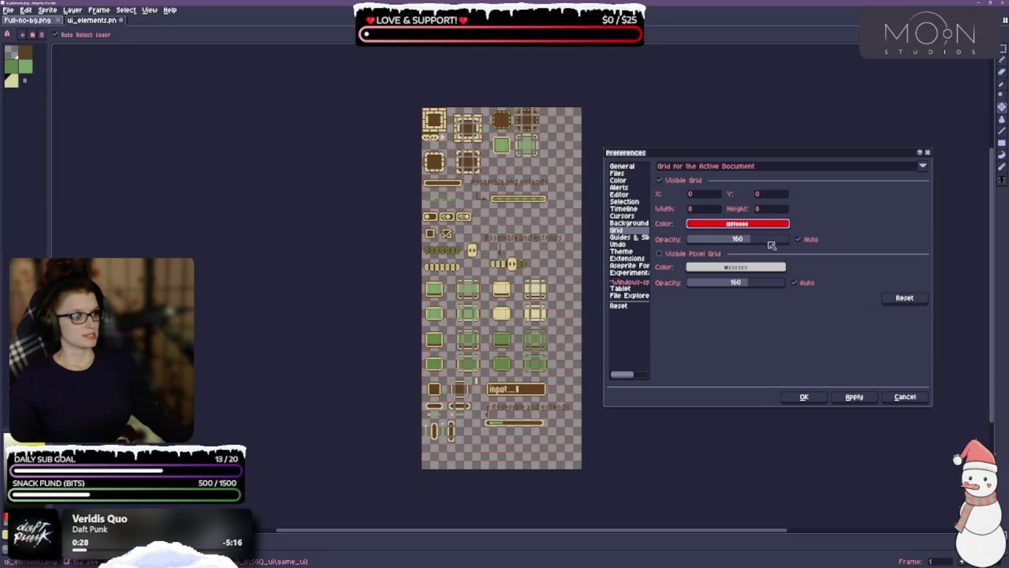
drag(750, 244, 727, 249)
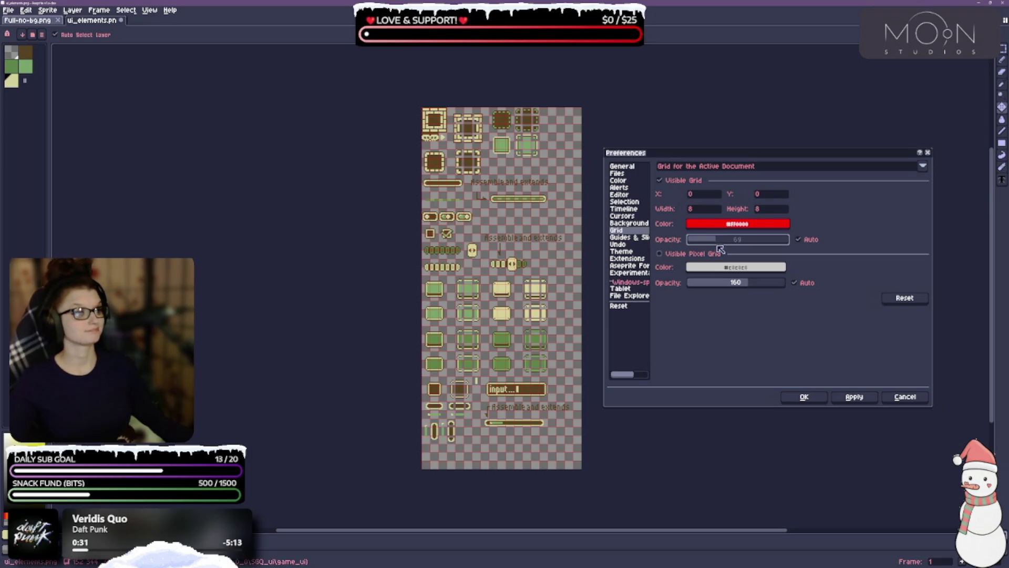
click(662, 253)
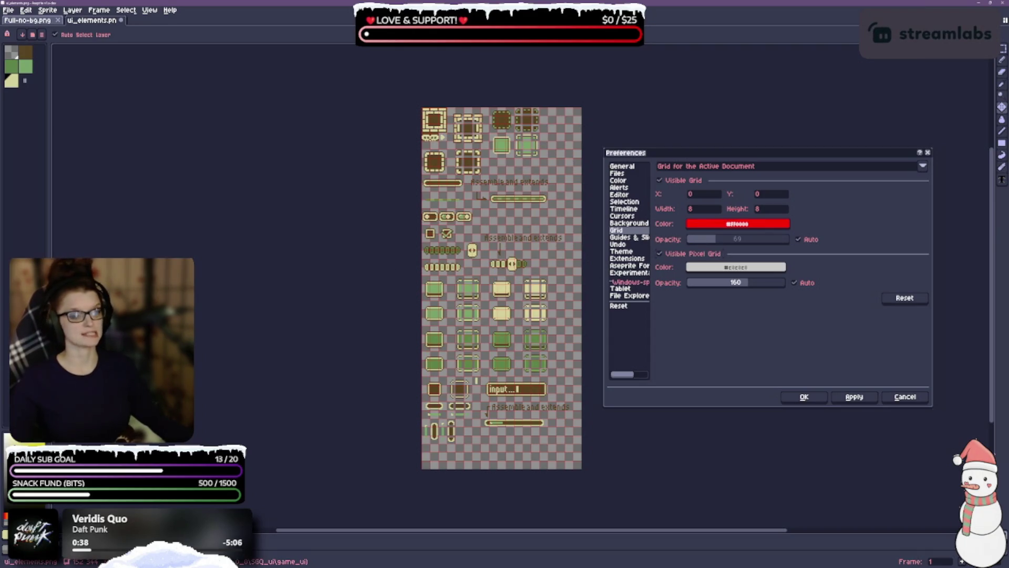
Step: Set the grid width and height to 16 and apply it
click(708, 211)
key(BackSpace)
key(Tab)
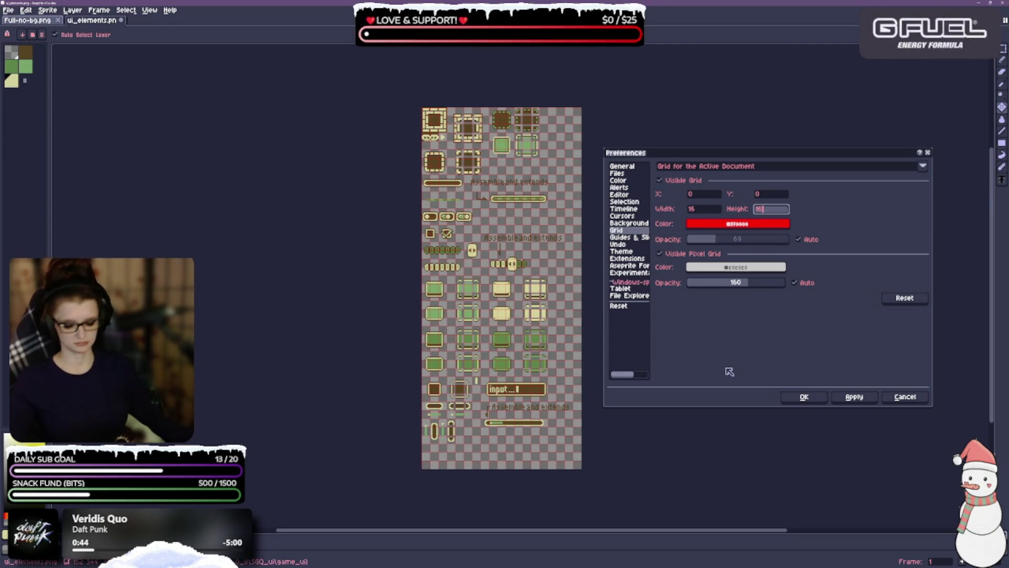
click(851, 396)
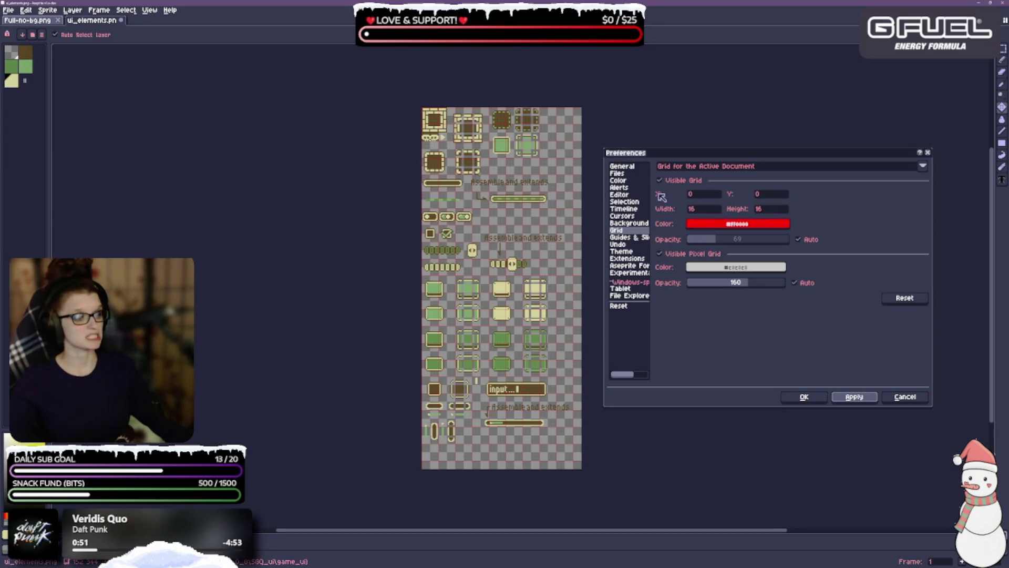
Step: Try a grid offset of X 5, Y 5 and apply it
click(699, 196)
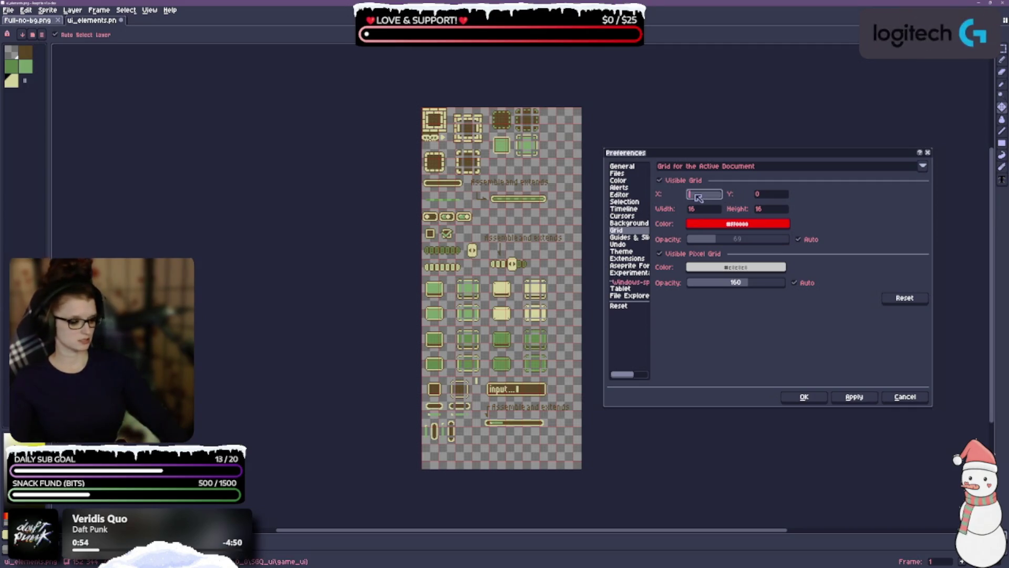
text(5)
key(Tab)
text(5)
key(Tab)
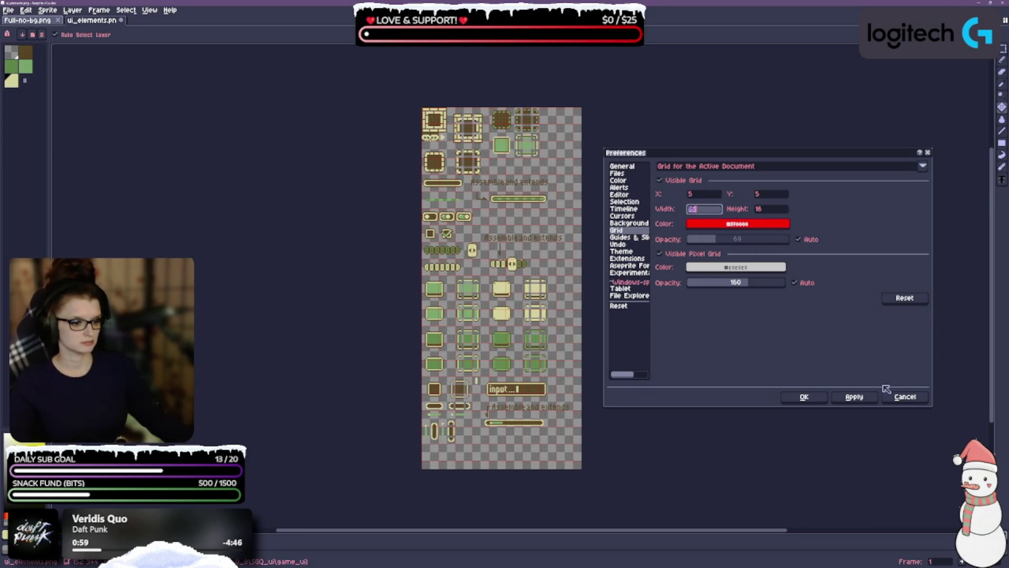
click(861, 401)
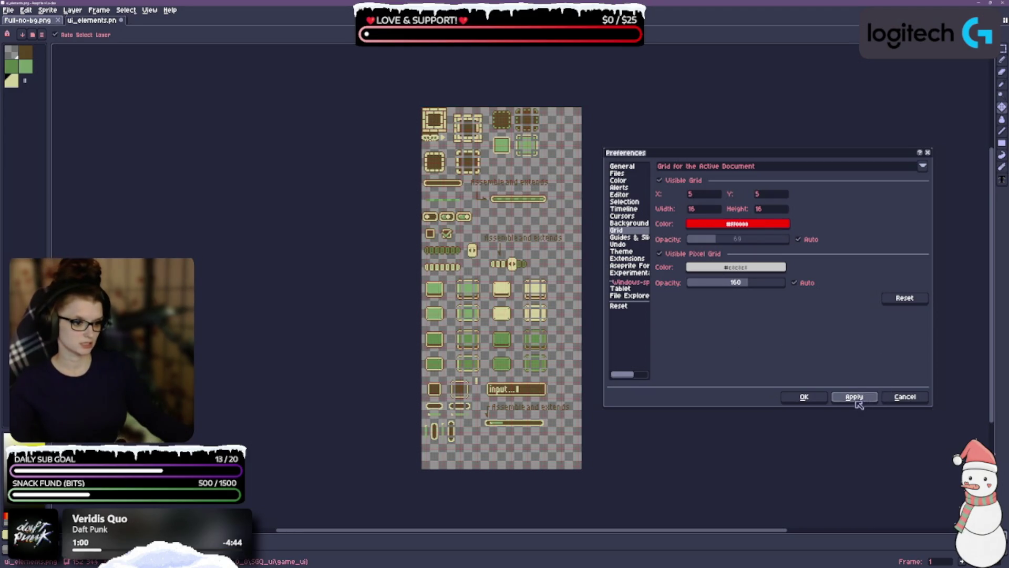
Step: Reset the grid offset to X 0, Y 0 and apply it
click(701, 195)
key(BackSpace)
key(Return)
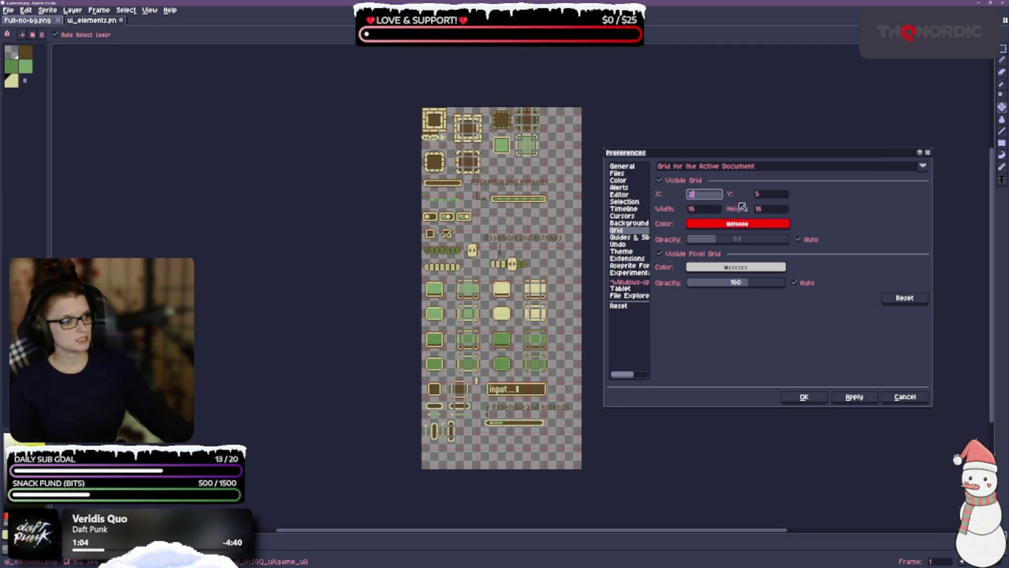
key(Tab)
key(BackSpace)
text(0)
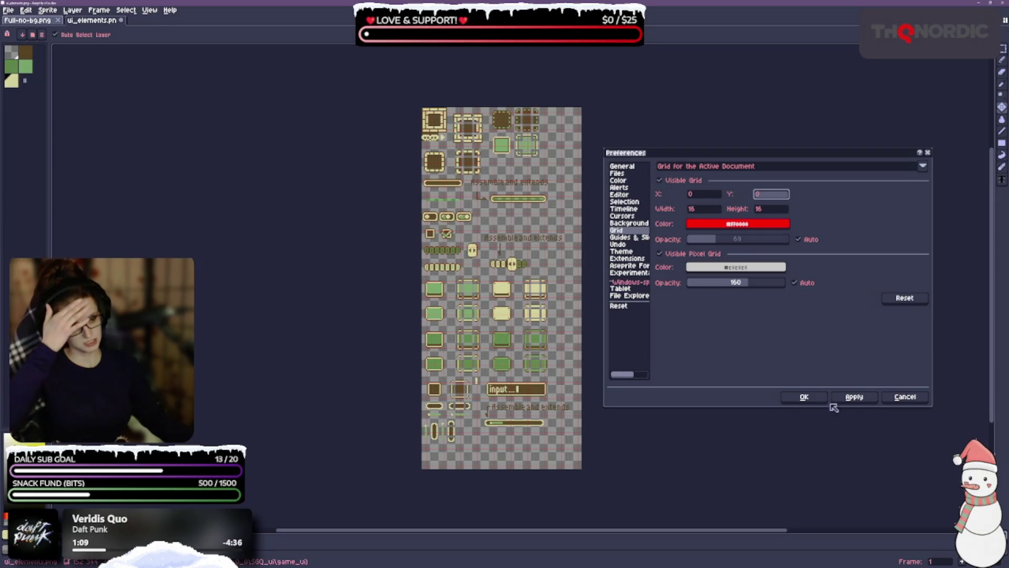
click(848, 399)
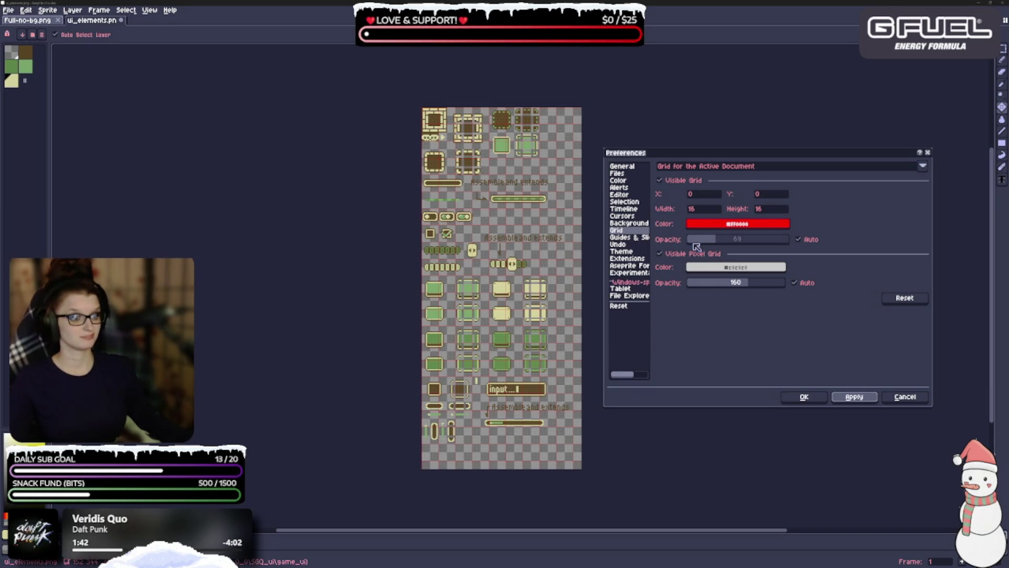
click(692, 225)
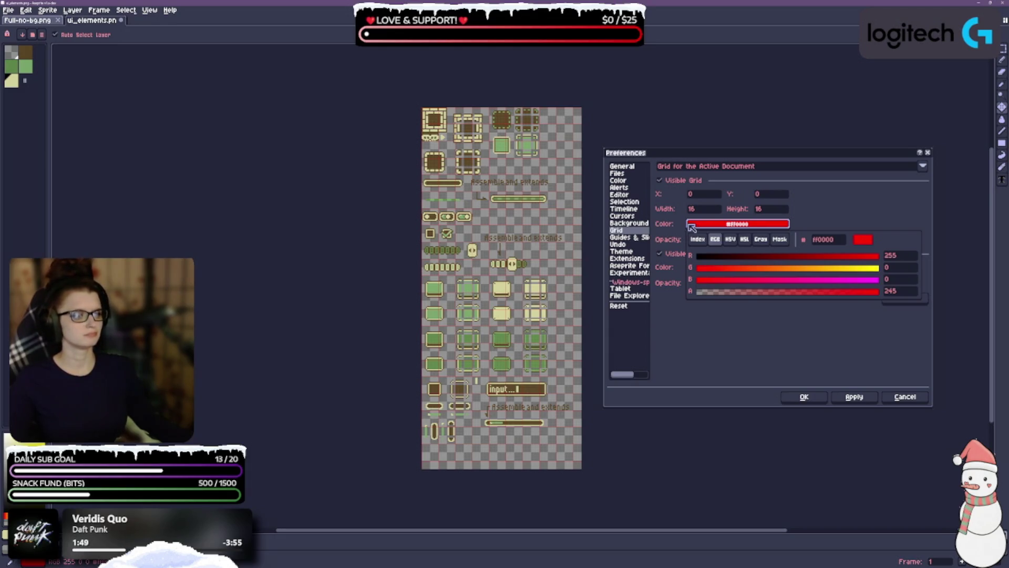
Step: Try several grid colour modes and colours, then apply a black grid at opacity 135
click(698, 239)
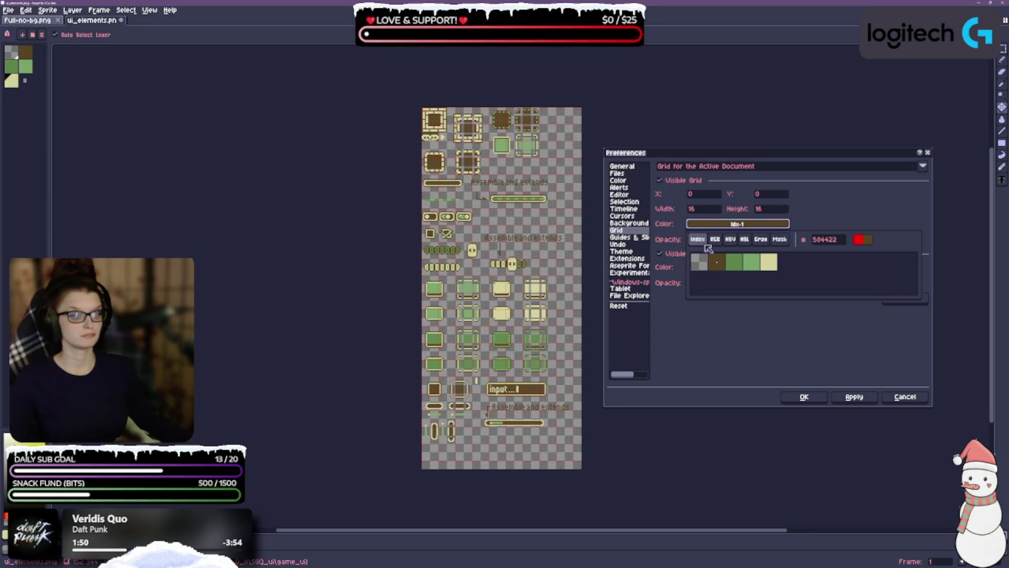
click(715, 240)
click(730, 239)
click(745, 240)
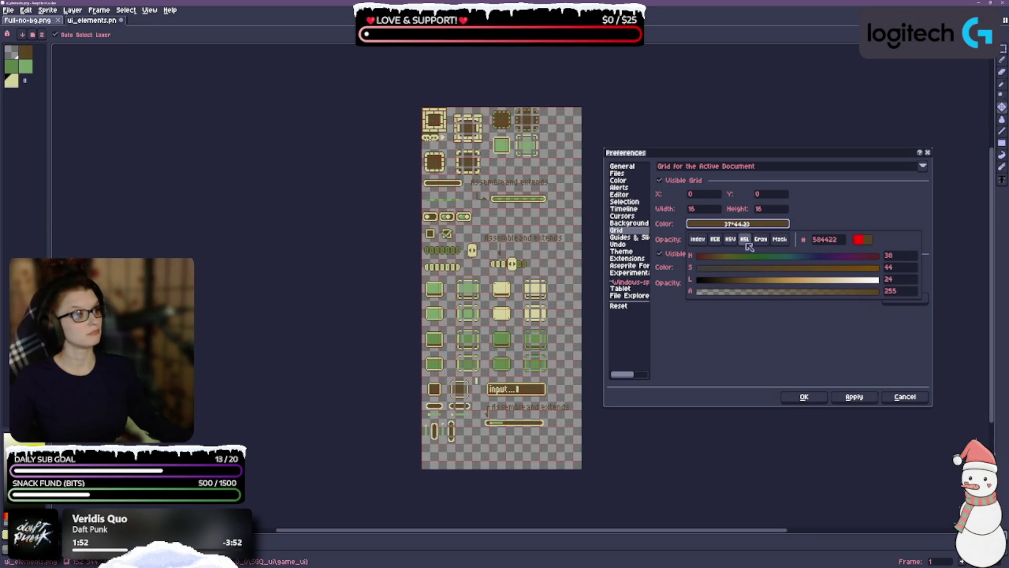
click(761, 240)
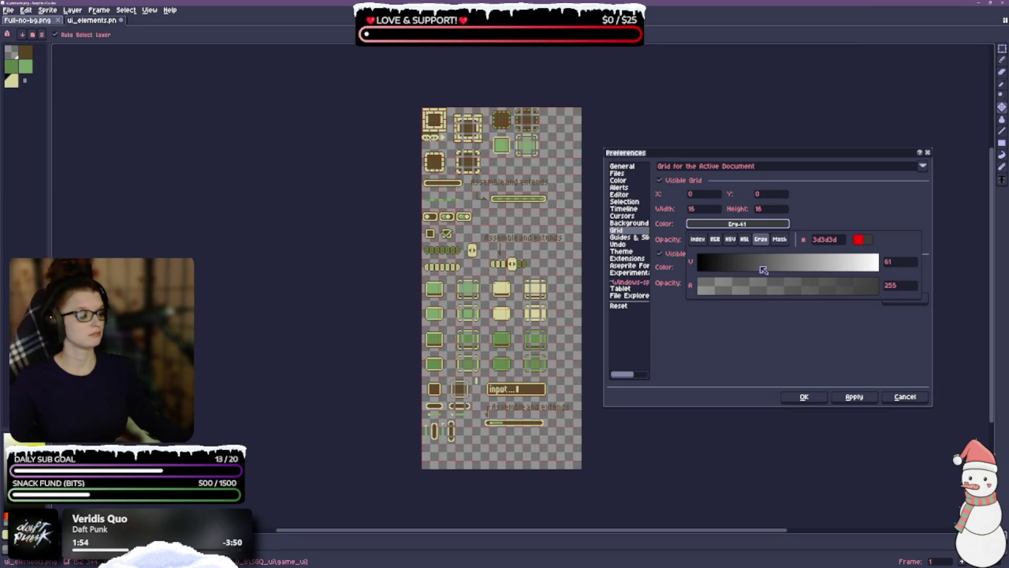
click(775, 239)
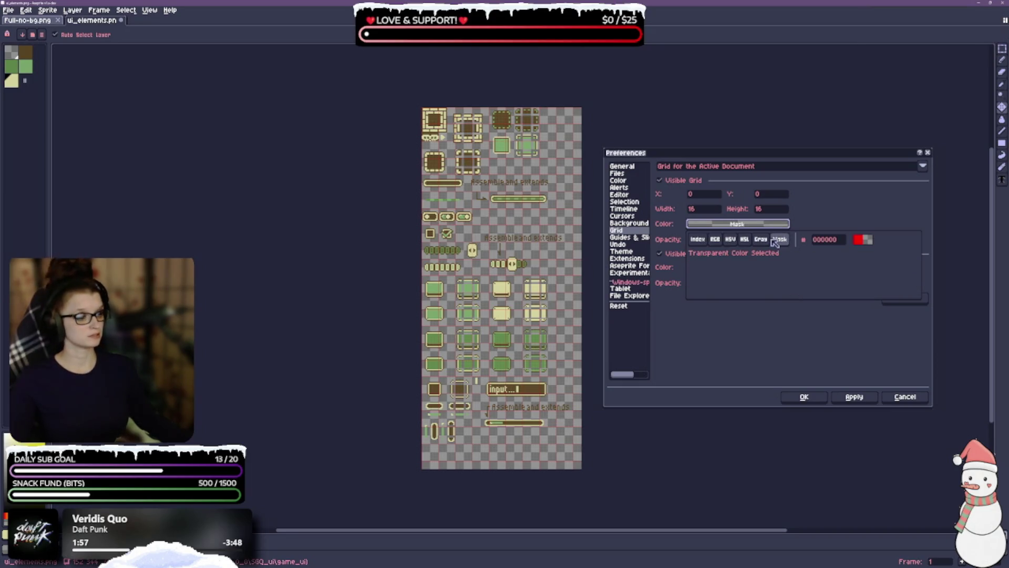
click(715, 240)
click(824, 364)
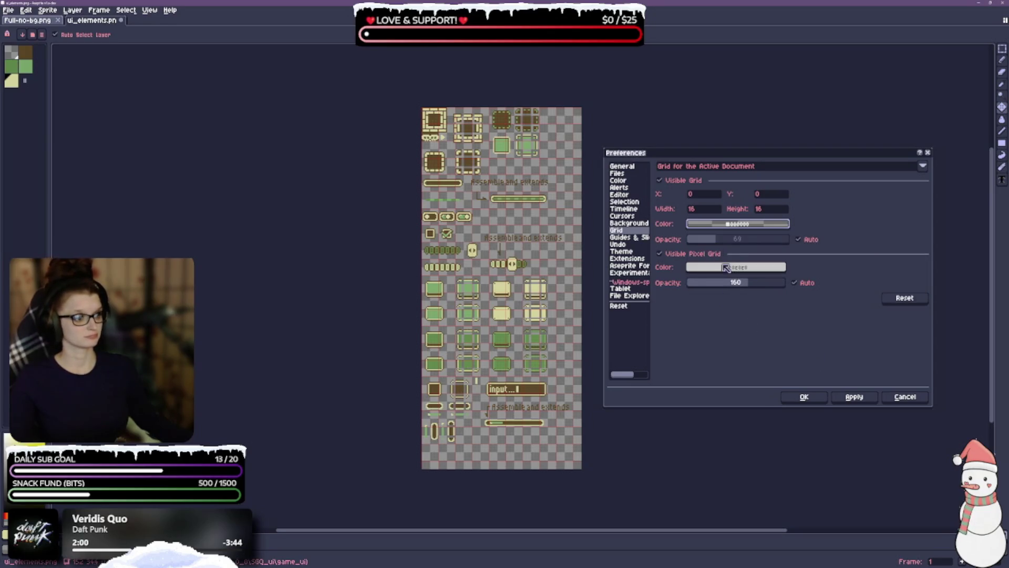
click(738, 240)
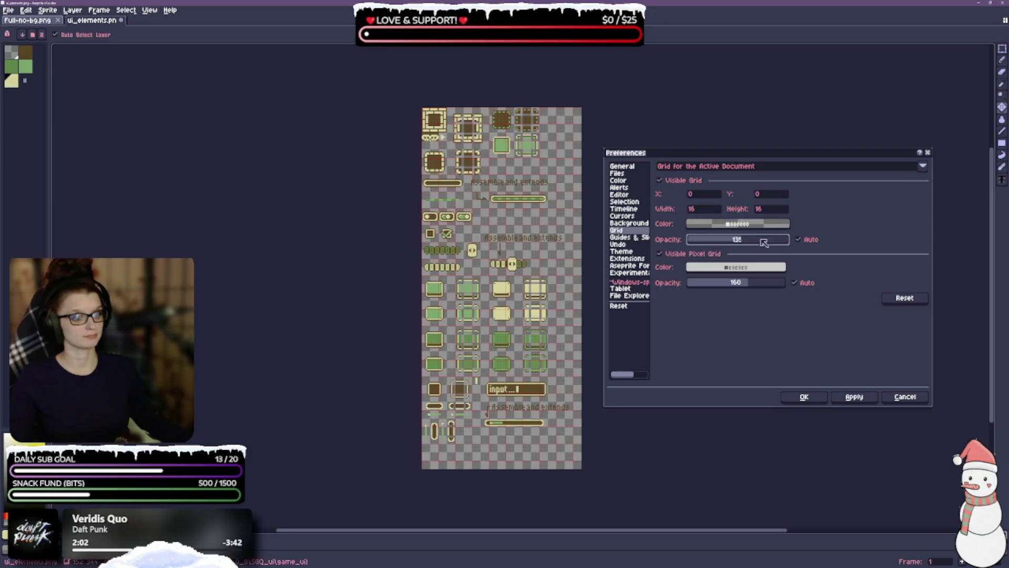
click(855, 397)
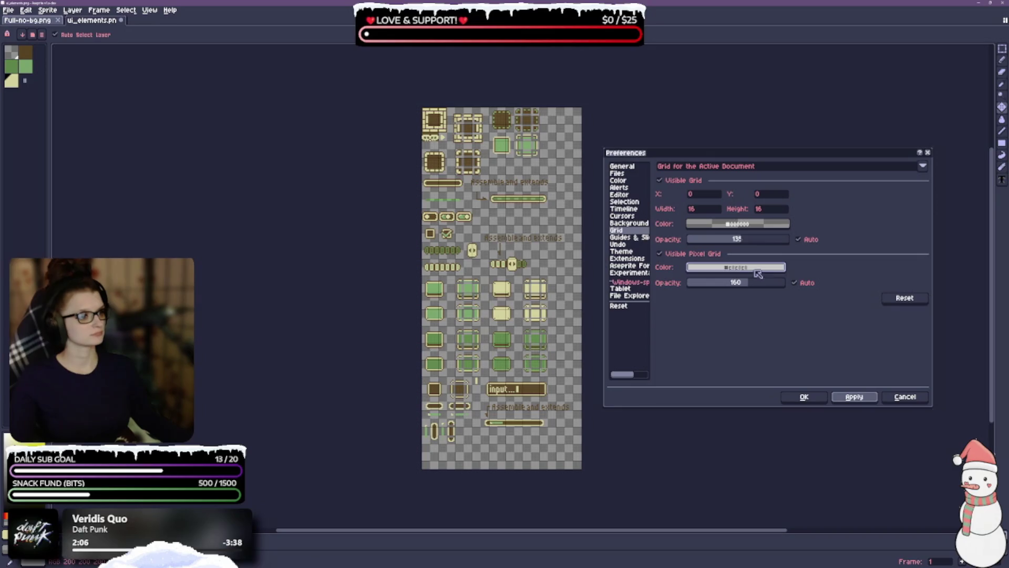
Step: Switch the grid colour to red, raise its opacity, and apply it
click(740, 224)
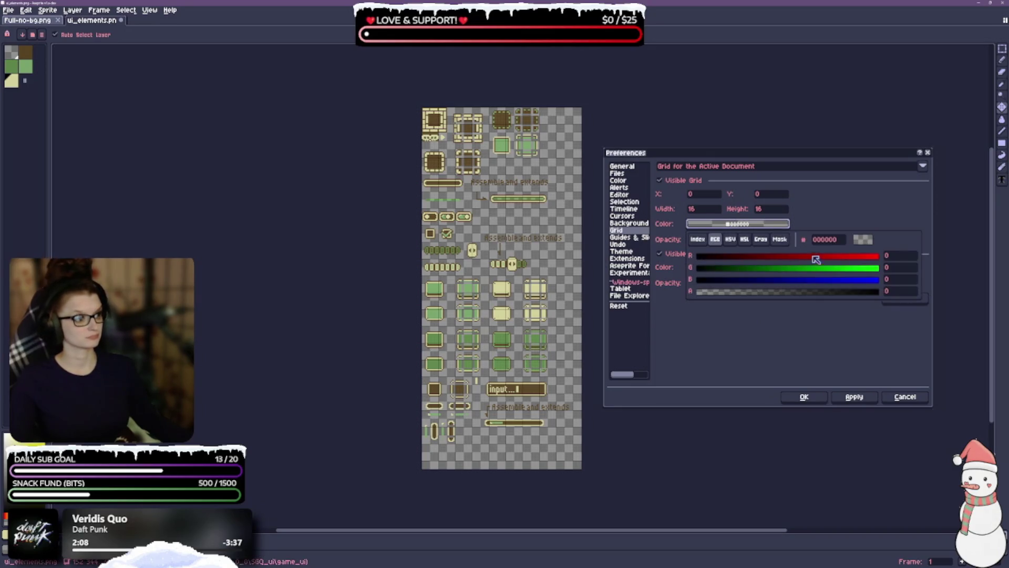
click(877, 257)
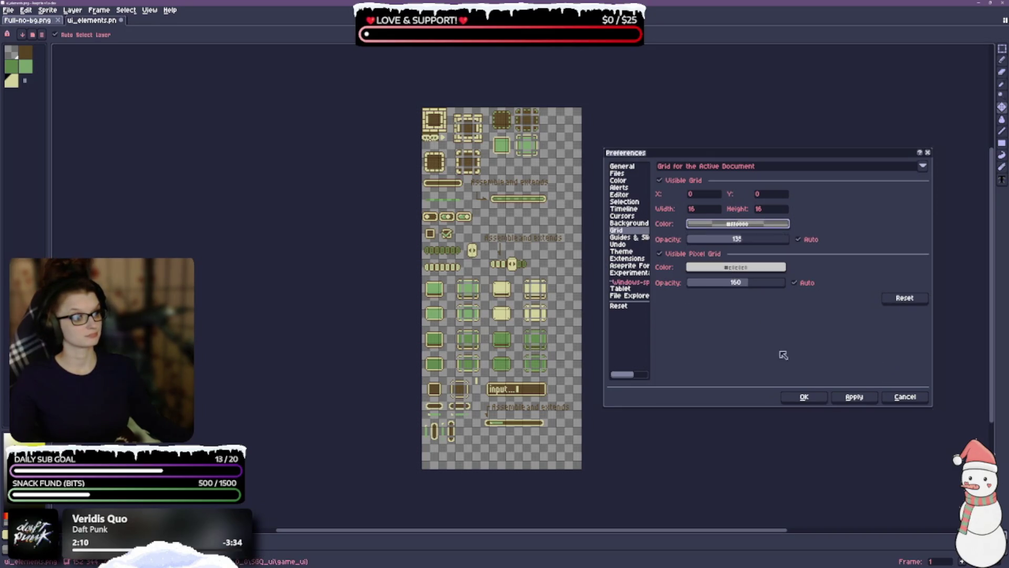
click(755, 225)
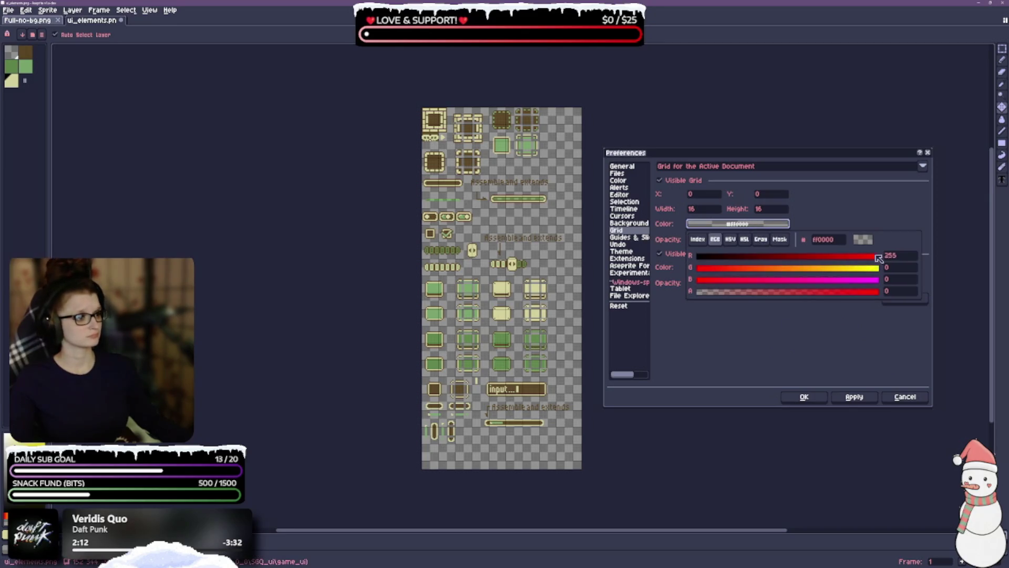
drag(845, 292, 891, 293)
click(862, 400)
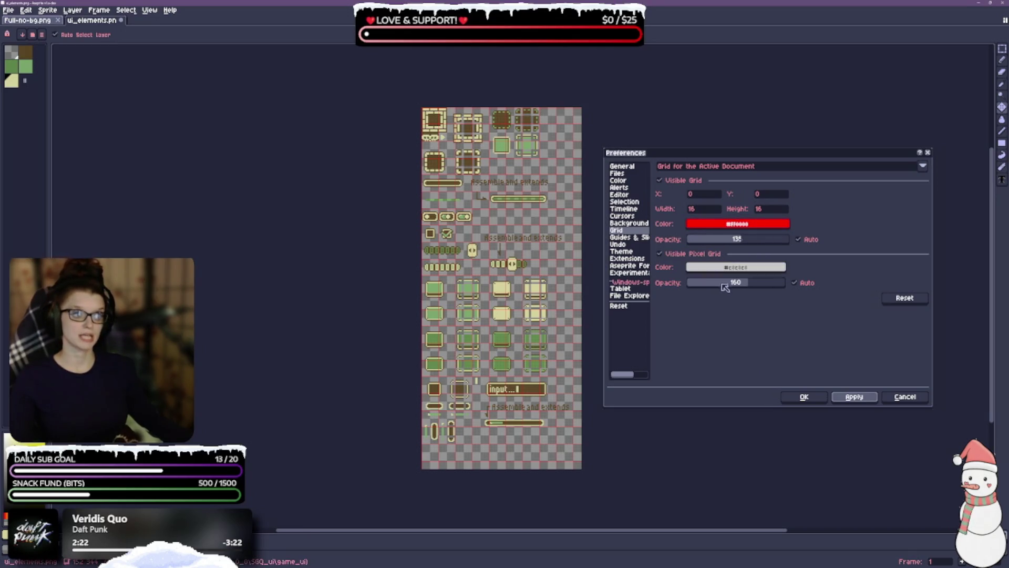
Step: Make the pixel grid colour pure blue and apply it
click(753, 270)
click(800, 254)
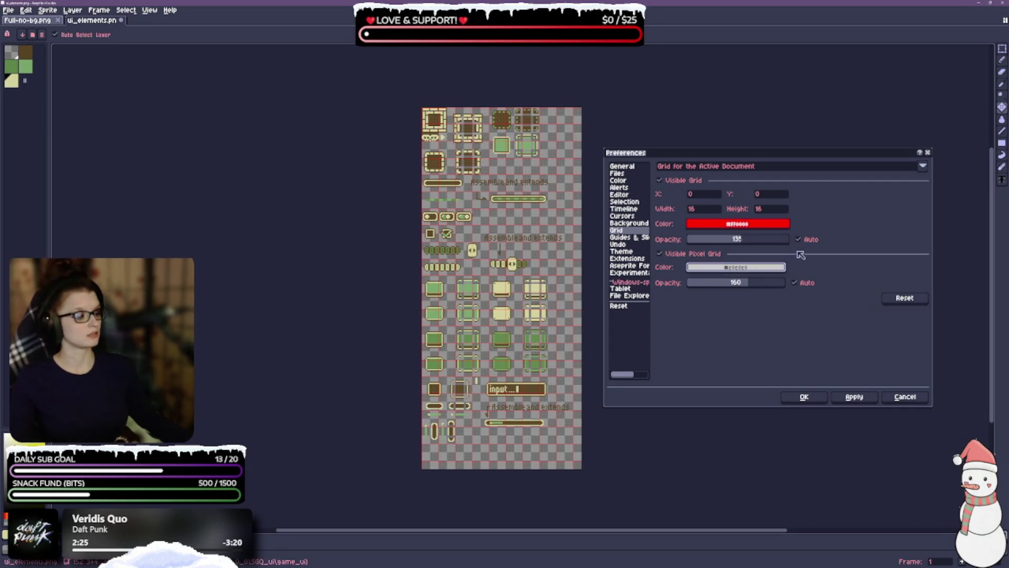
click(742, 271)
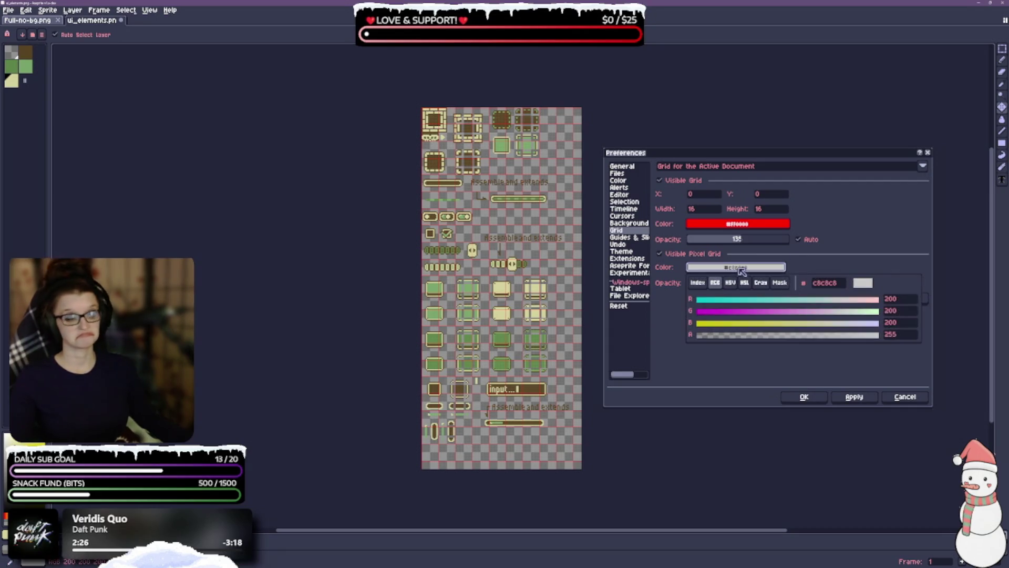
mouse_move(736, 300)
mouse_down()
mouse_move(700, 303)
mouse_move(697, 314)
mouse_up()
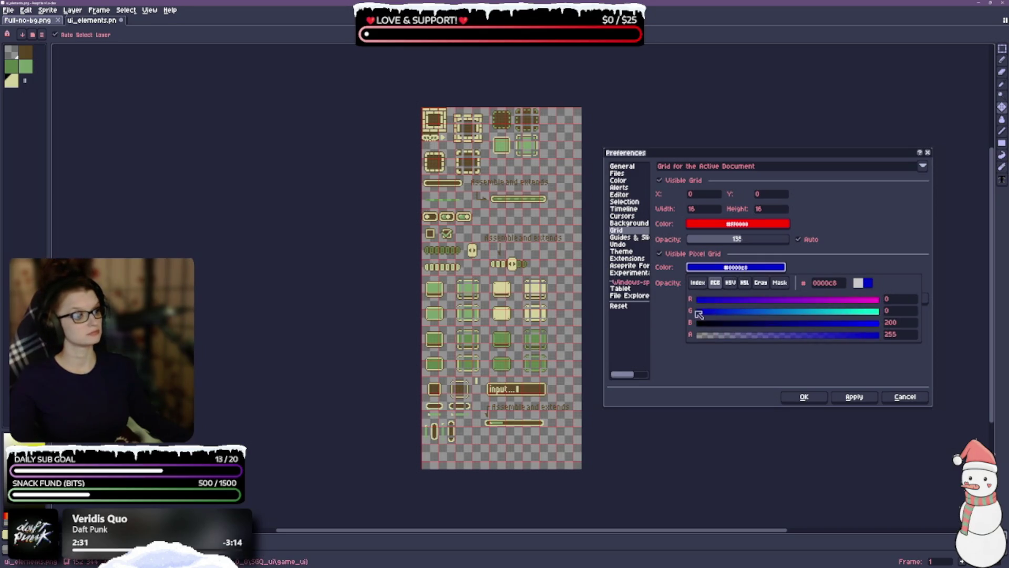
drag(865, 323, 881, 326)
click(823, 348)
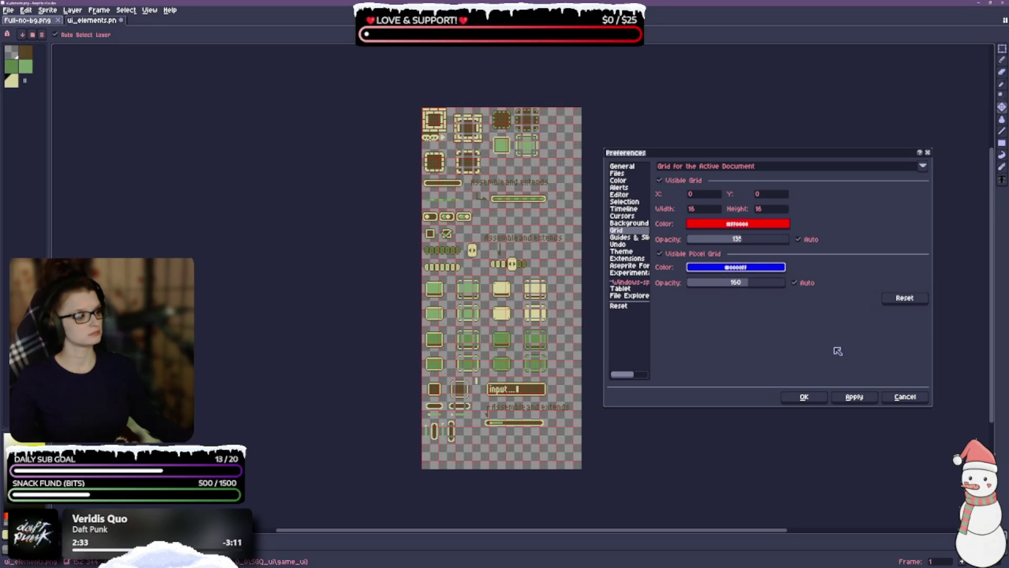
click(854, 397)
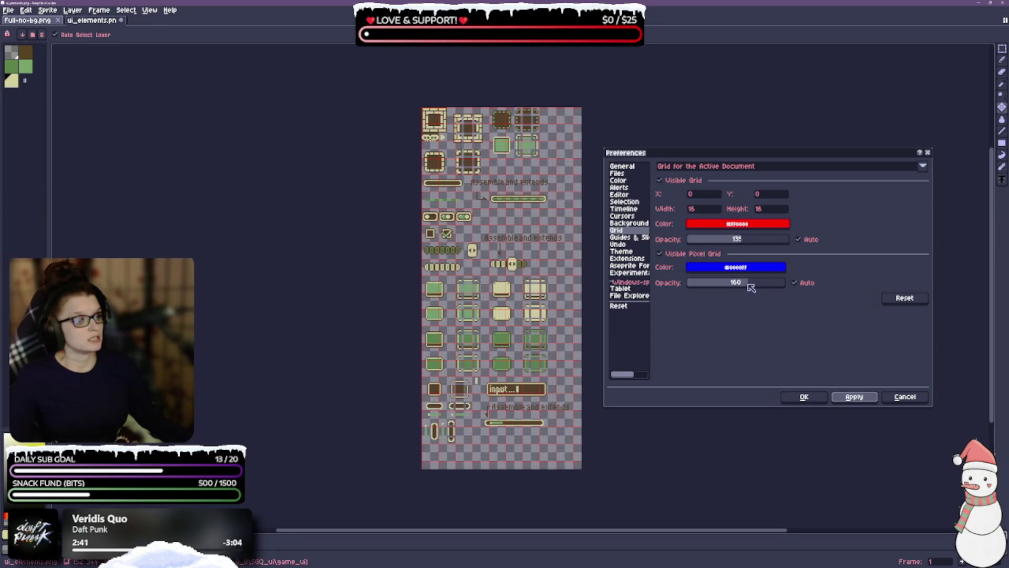
Step: Lower the pixel grid opacity, lighten the blue with some green, and apply
drag(750, 288, 731, 288)
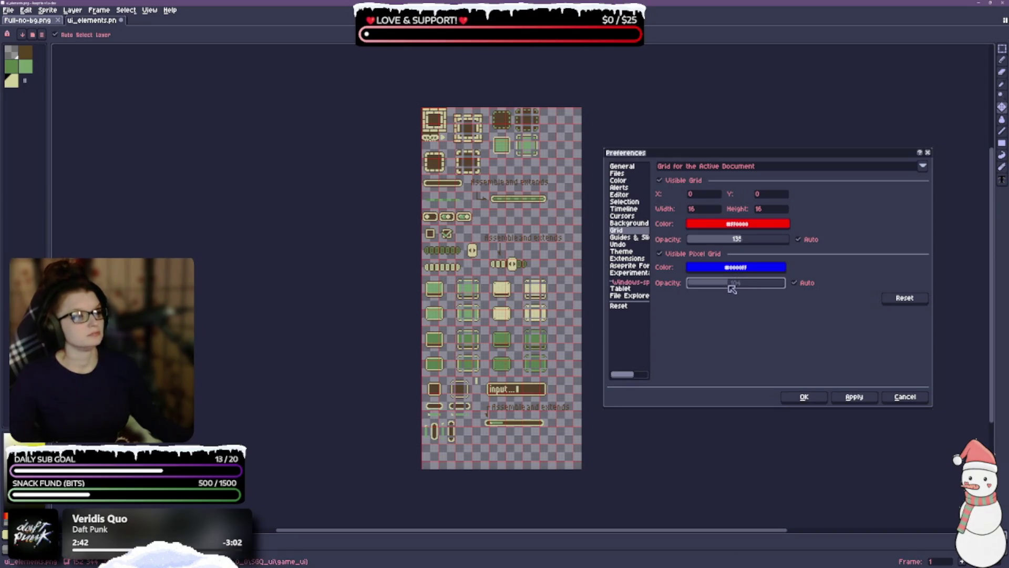
click(735, 268)
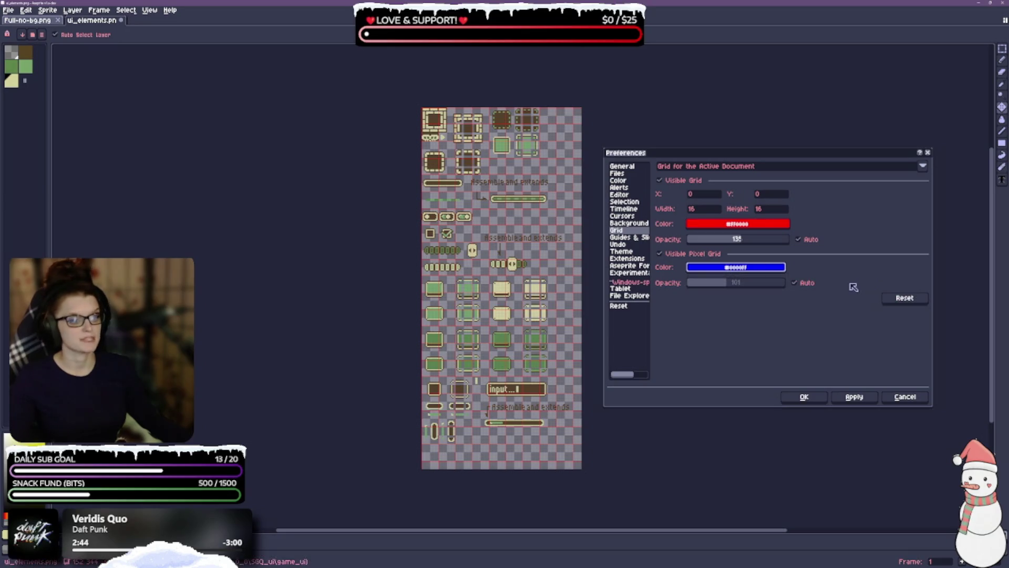
drag(800, 315, 796, 315)
click(856, 401)
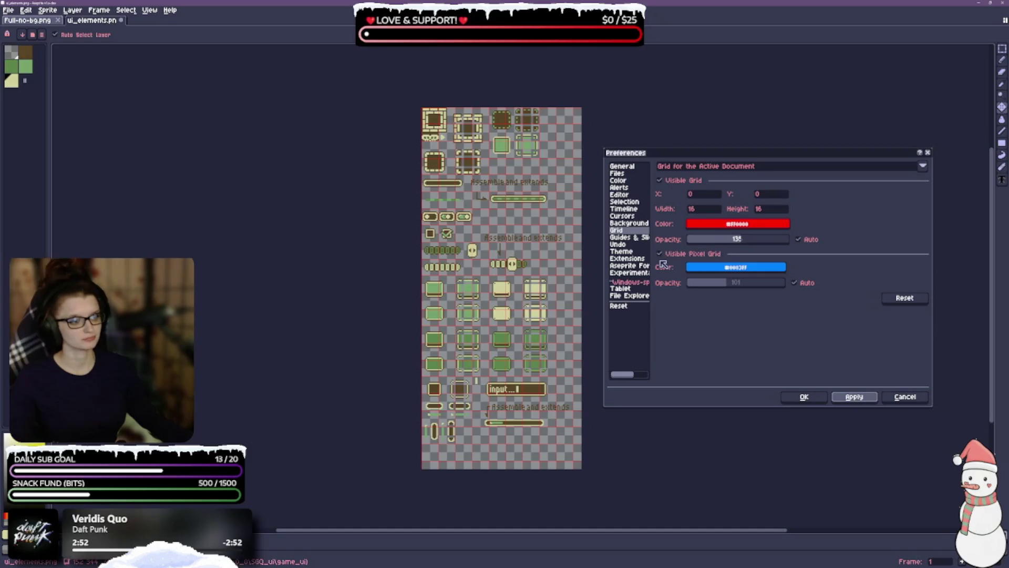
click(630, 238)
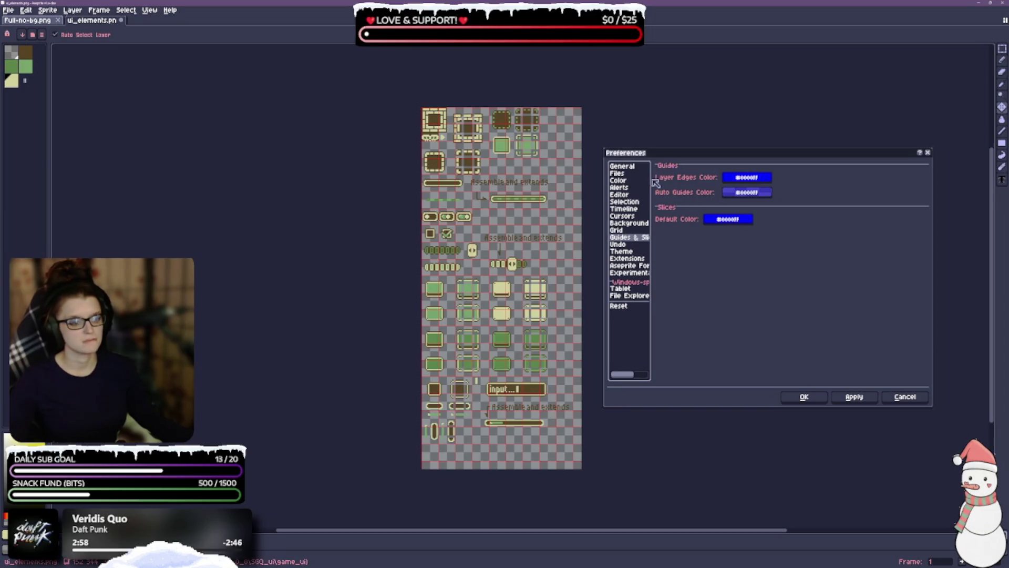
Step: Look over the Undo settings, then show the Theme preferences page
click(625, 245)
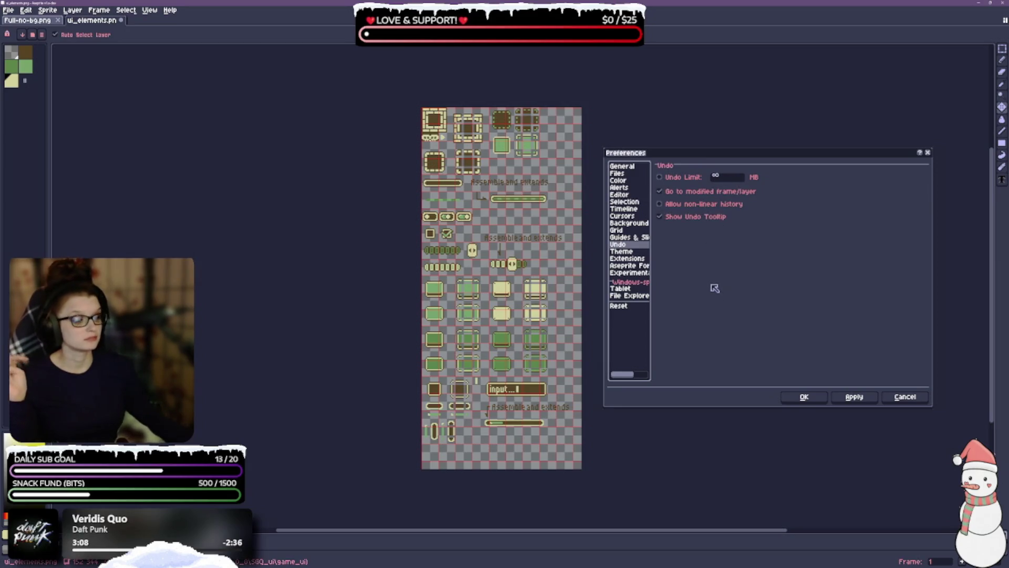
click(622, 252)
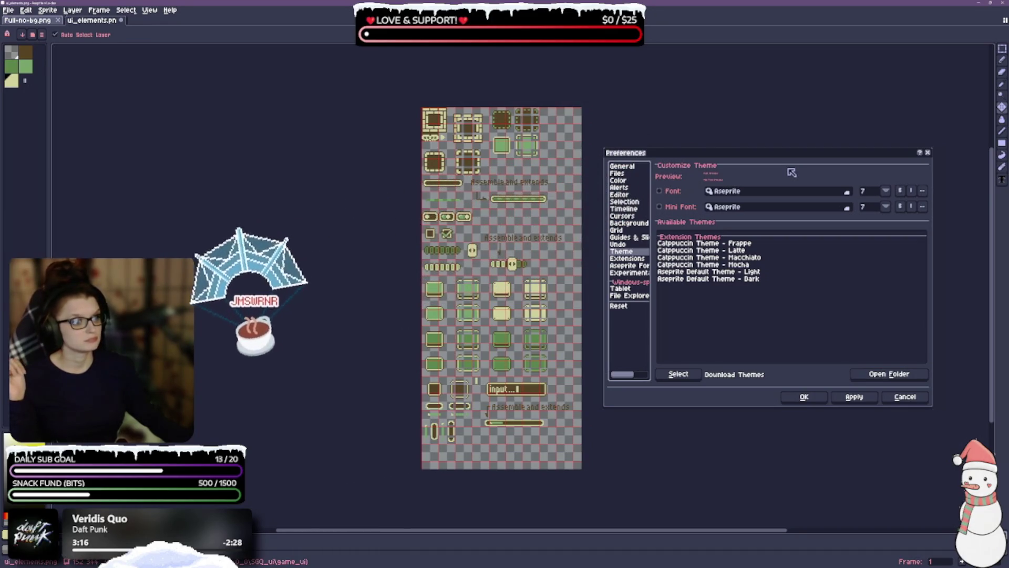
Step: Nudge the Preferences window up and show the Extensions page with Super Game Boy Palettes
mouse_move(763, 156)
mouse_down()
mouse_move(764, 147)
mouse_move(765, 157)
mouse_up()
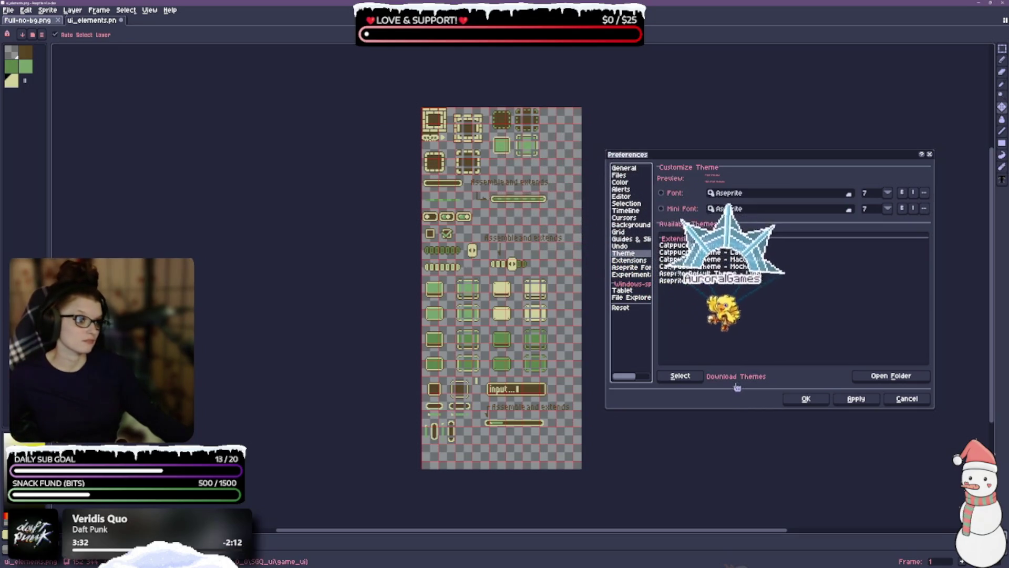
click(643, 262)
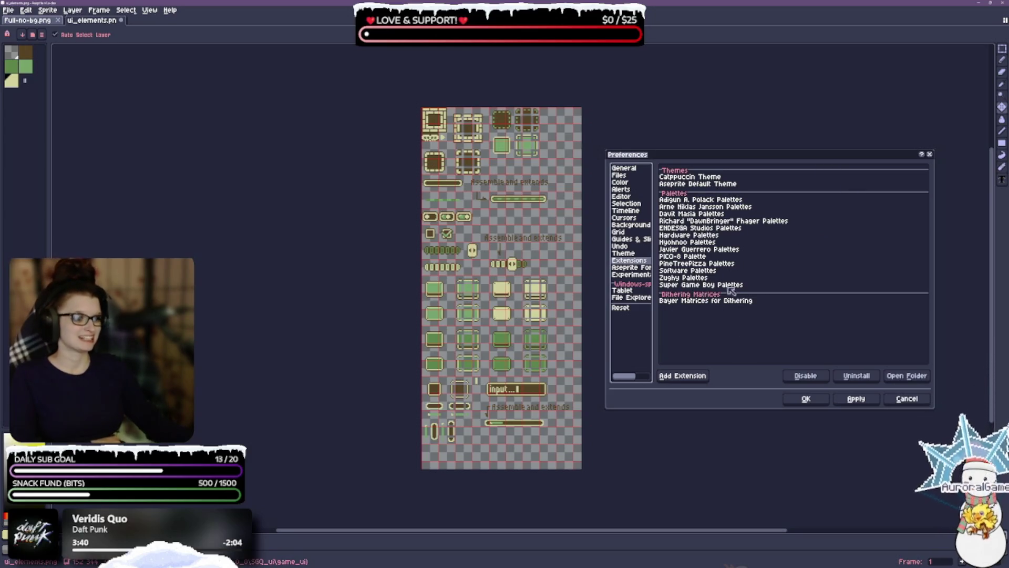
Step: Select the Super Game Boy Palettes extension, then set non-active layer opacity to 197 under Experimental
click(706, 285)
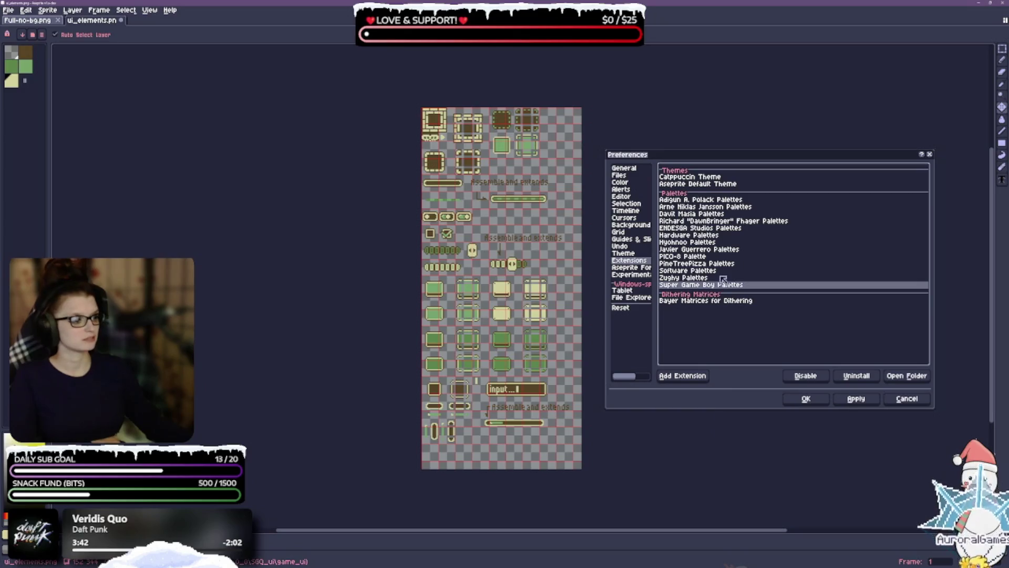
click(630, 268)
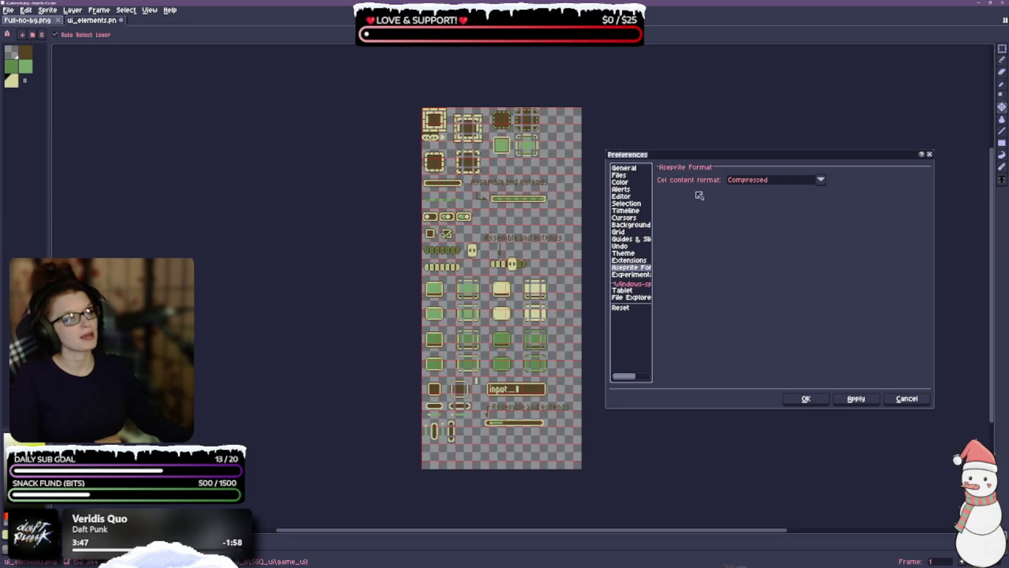
click(630, 274)
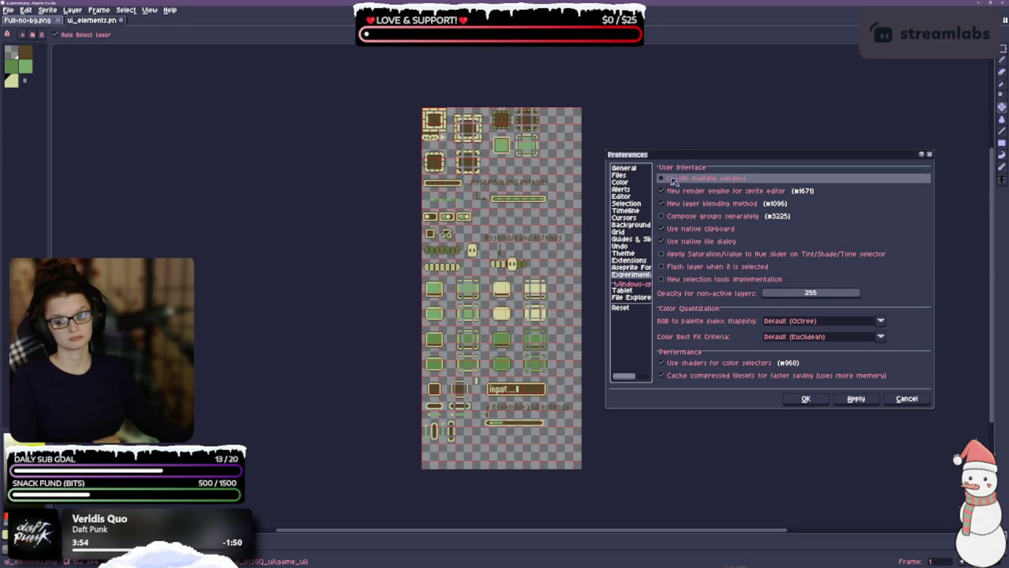
click(664, 180)
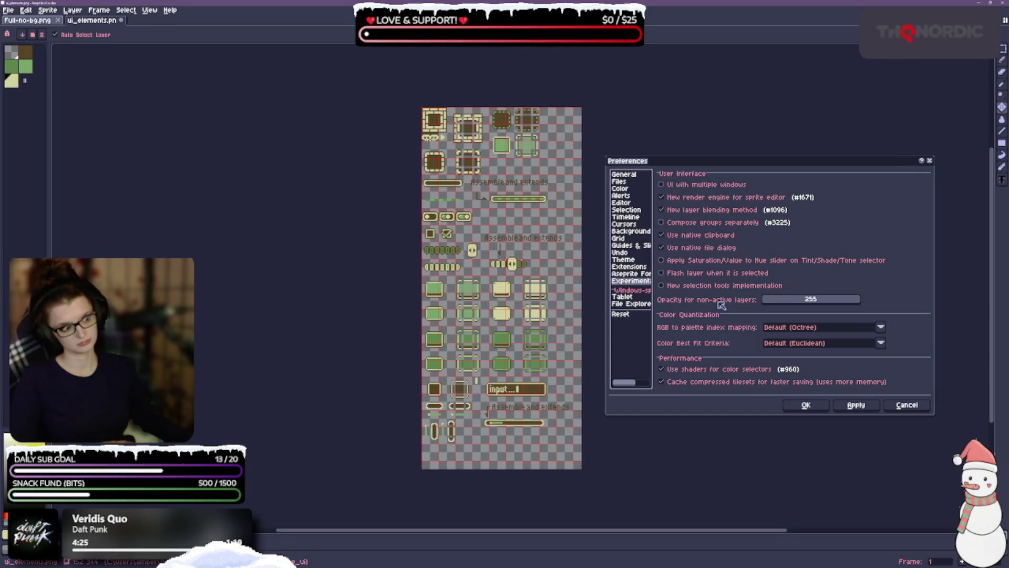
drag(857, 303, 846, 305)
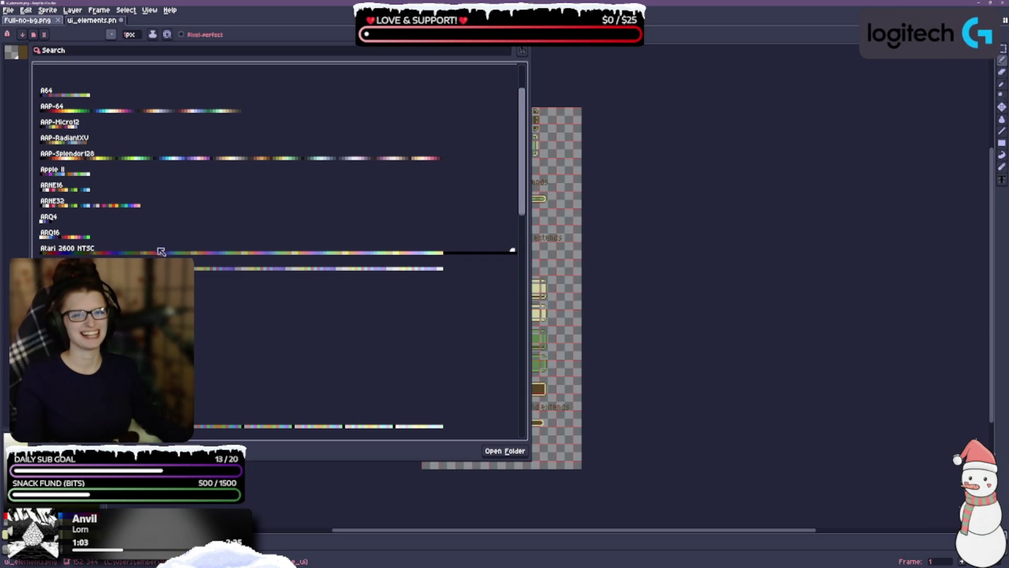
scroll(161, 251, down, 3)
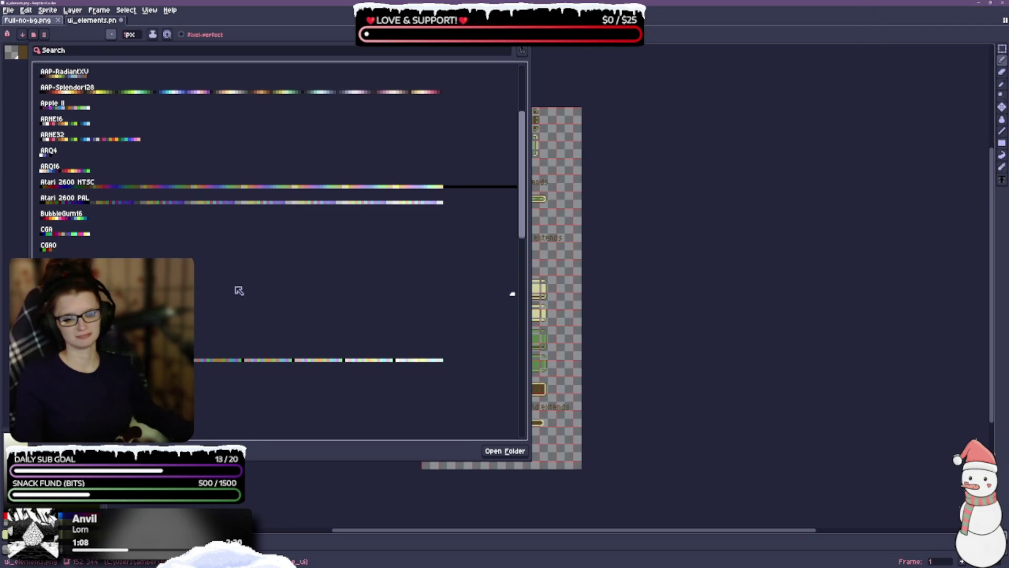
scroll(234, 308, down, 2)
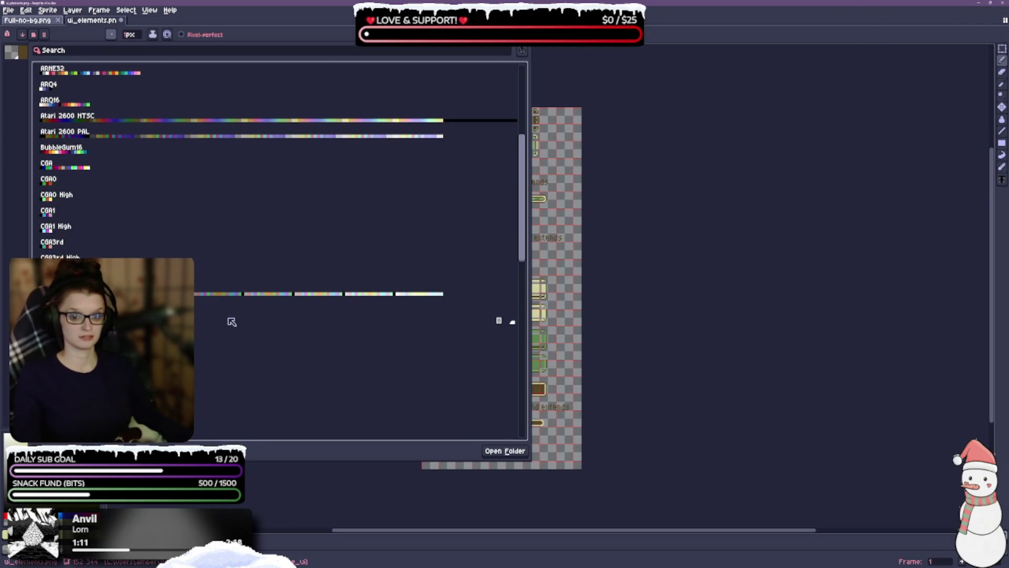
scroll(231, 322, down, 3)
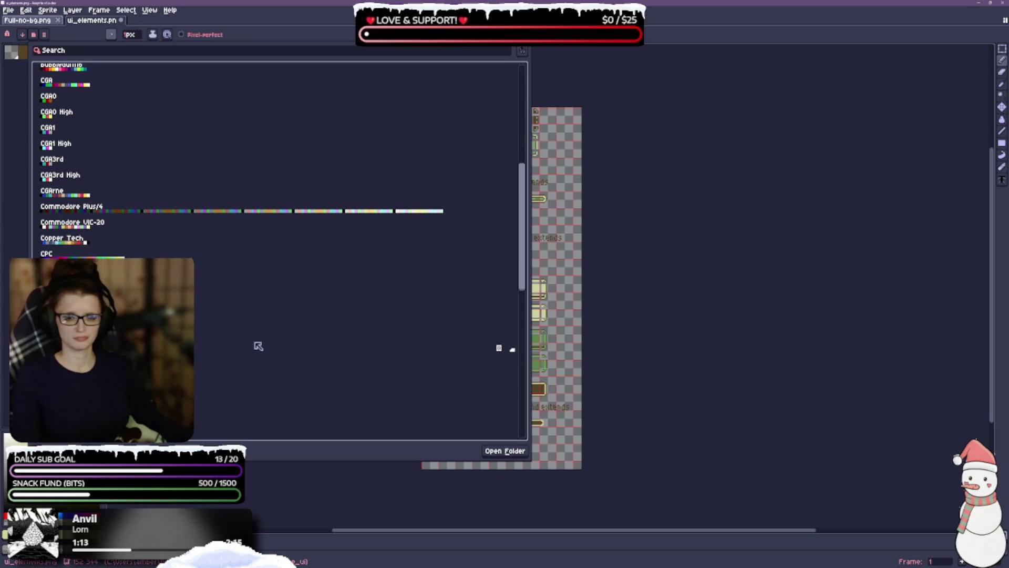
scroll(226, 313, down, 2)
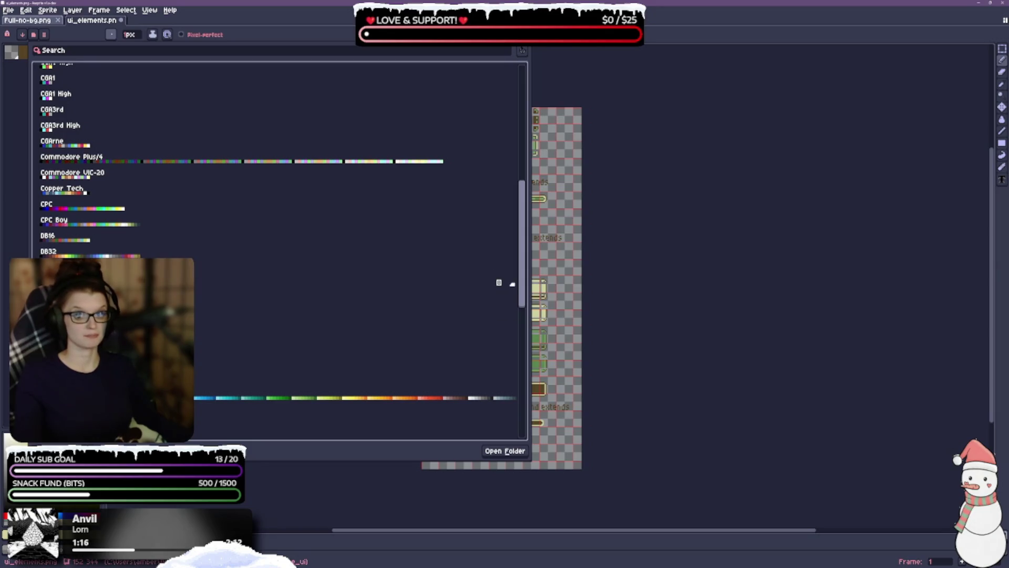
scroll(263, 253, down, 2)
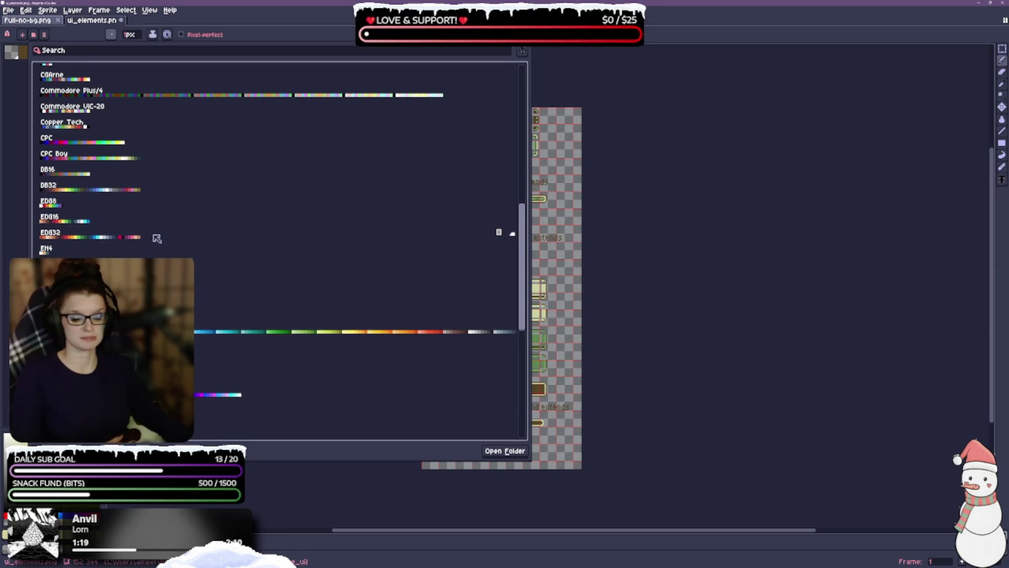
scroll(153, 211, down, 1)
scroll(79, 241, down, 2)
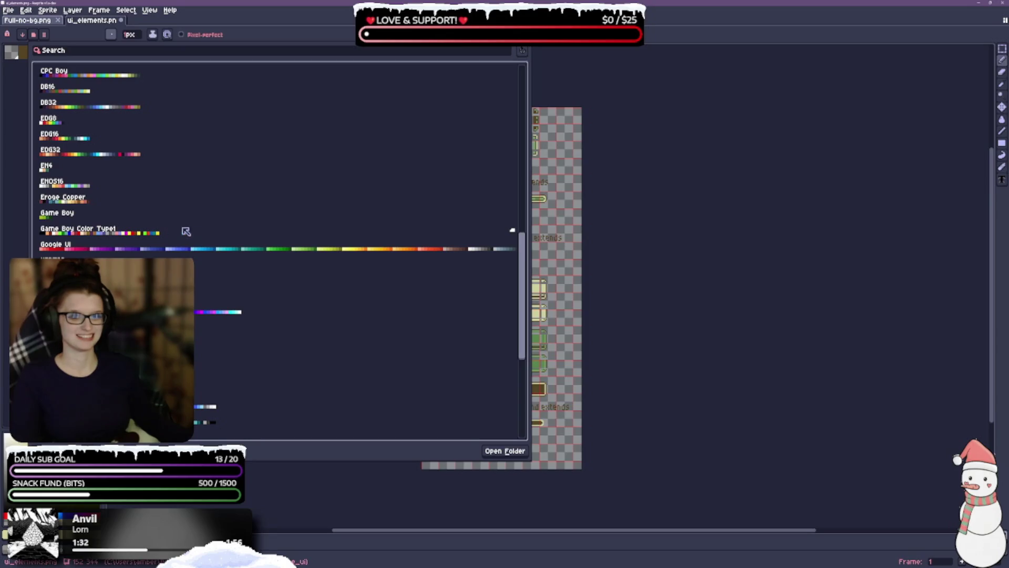
click(515, 231)
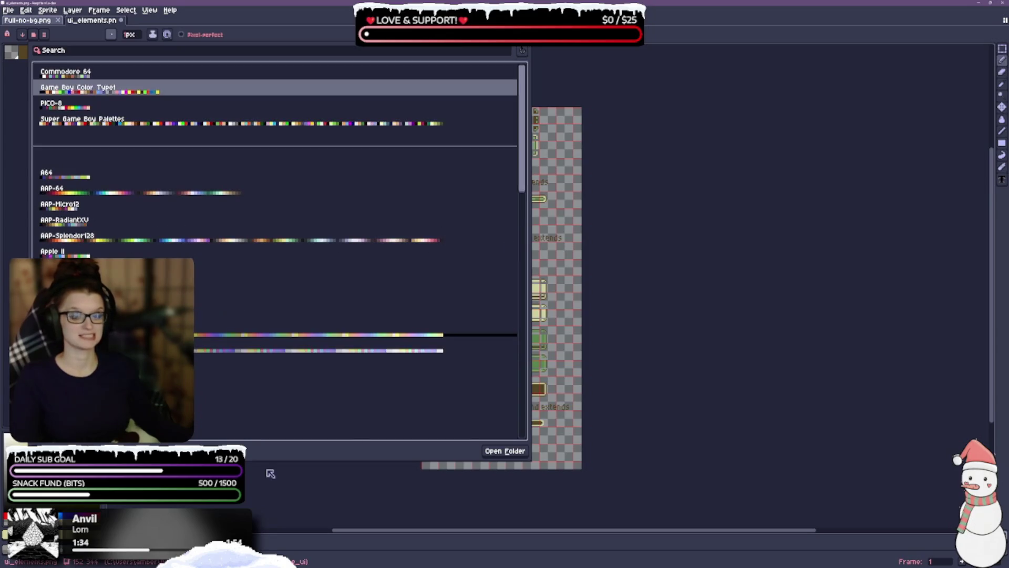
scroll(246, 177, down, 10)
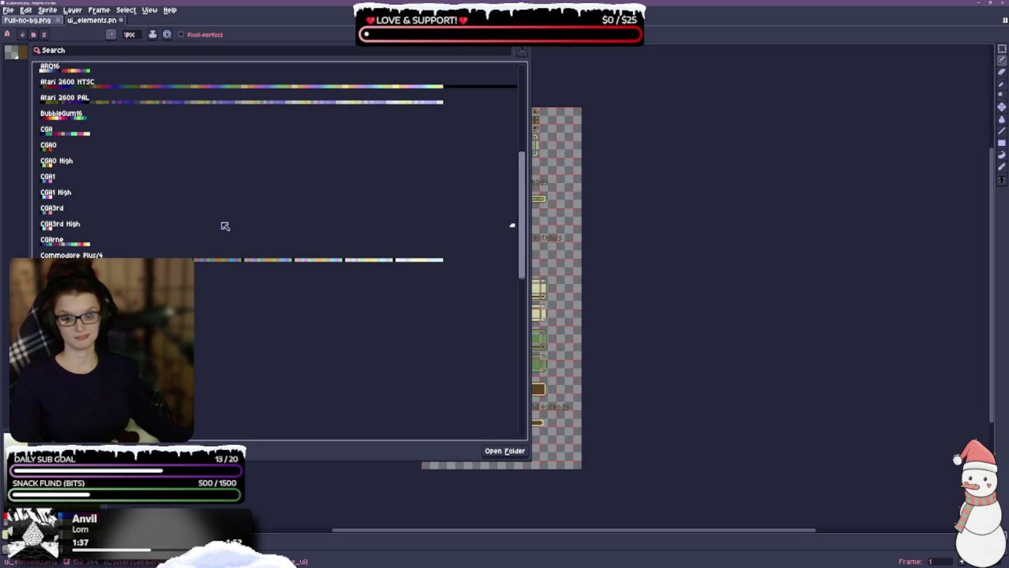
scroll(207, 281, down, 3)
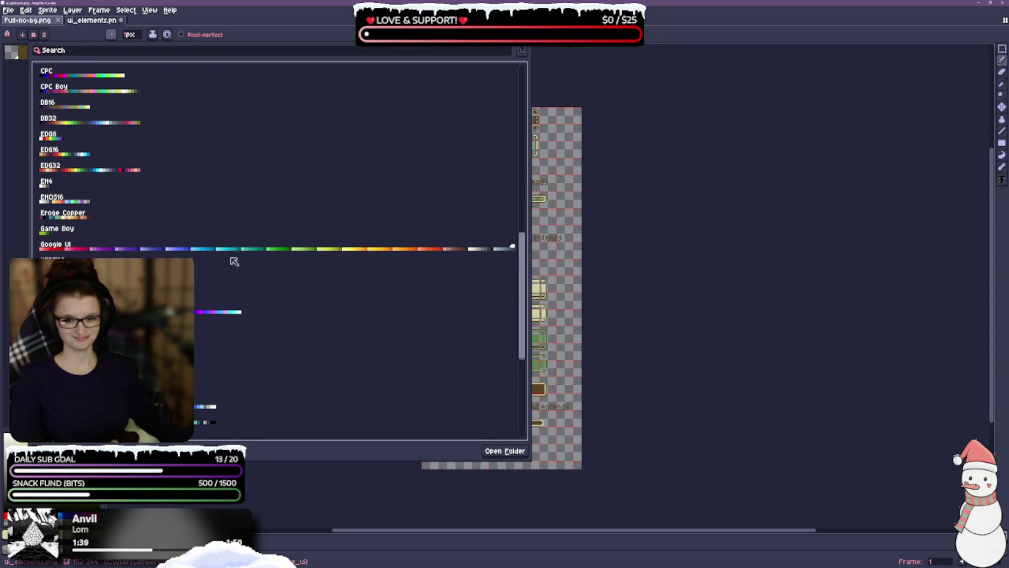
scroll(279, 236, down, 3)
scroll(269, 238, down, 1)
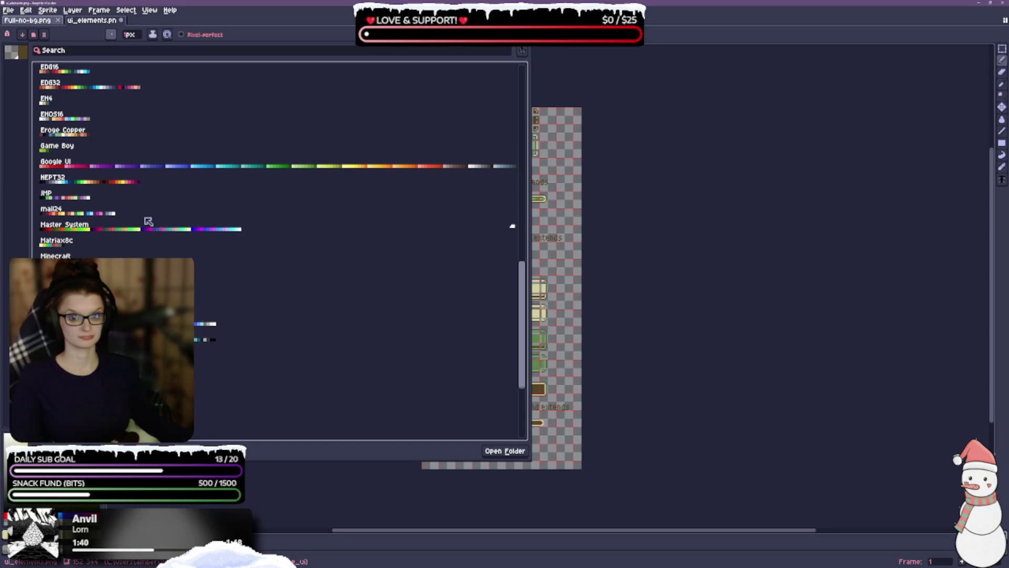
scroll(99, 223, down, 3)
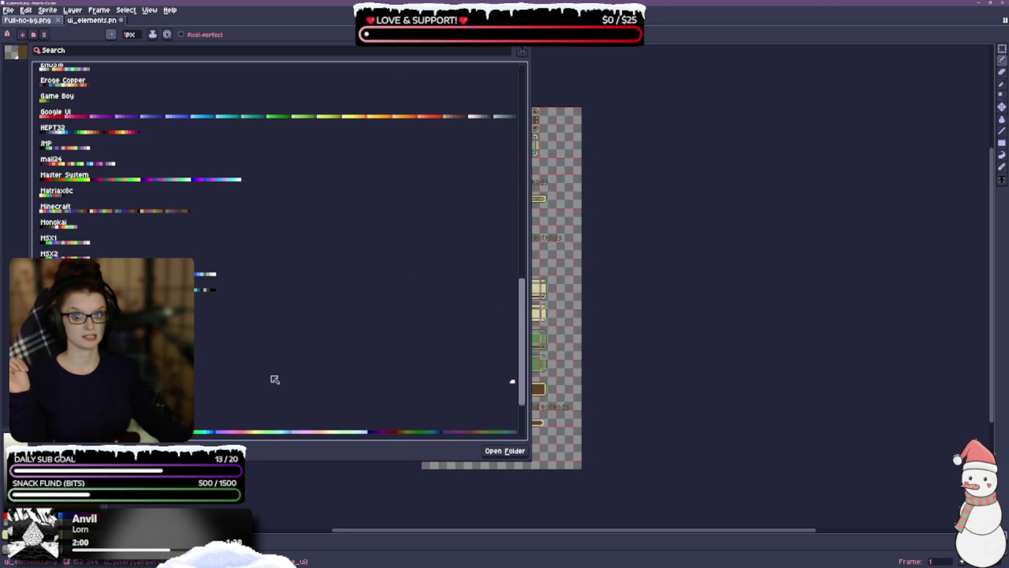
scroll(221, 352, down, 3)
scroll(215, 350, down, 1)
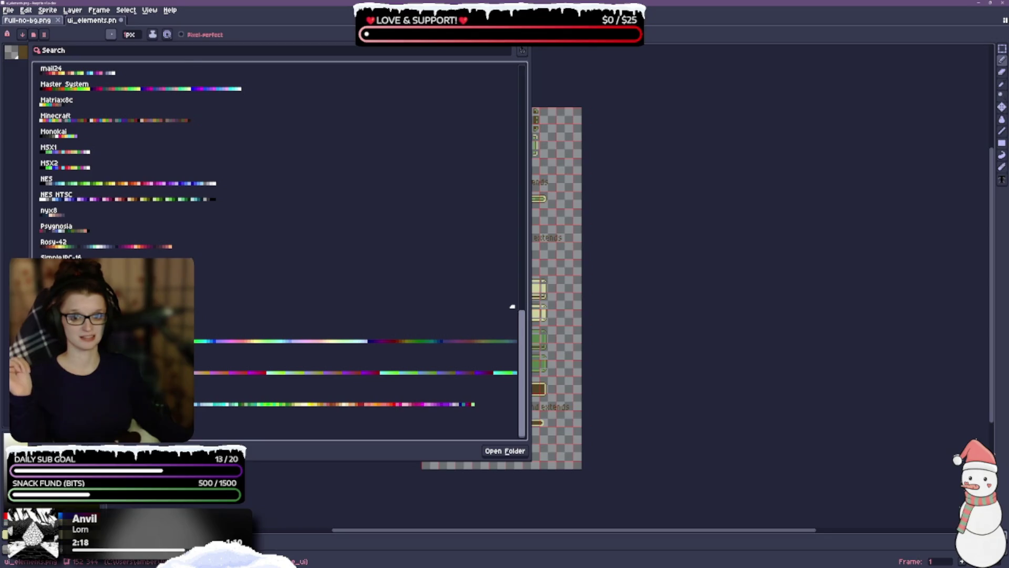
scroll(513, 306, up, 1)
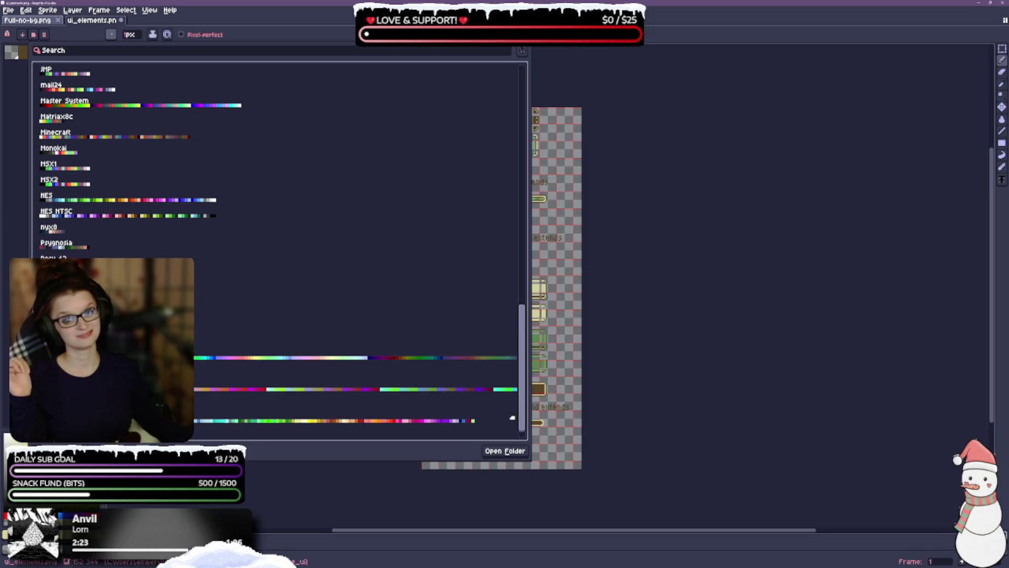
scroll(513, 338, up, 3)
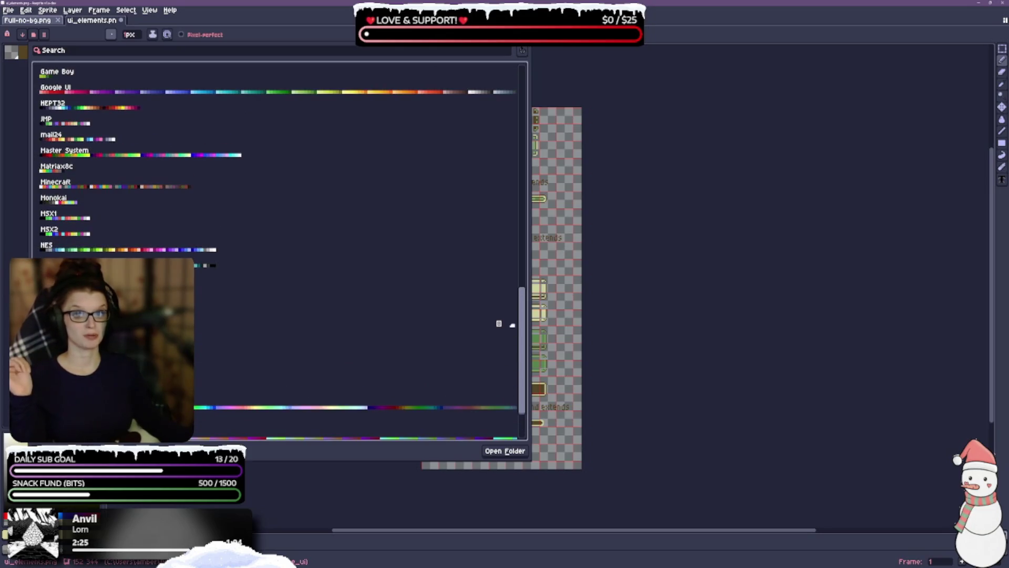
scroll(513, 327, up, 2)
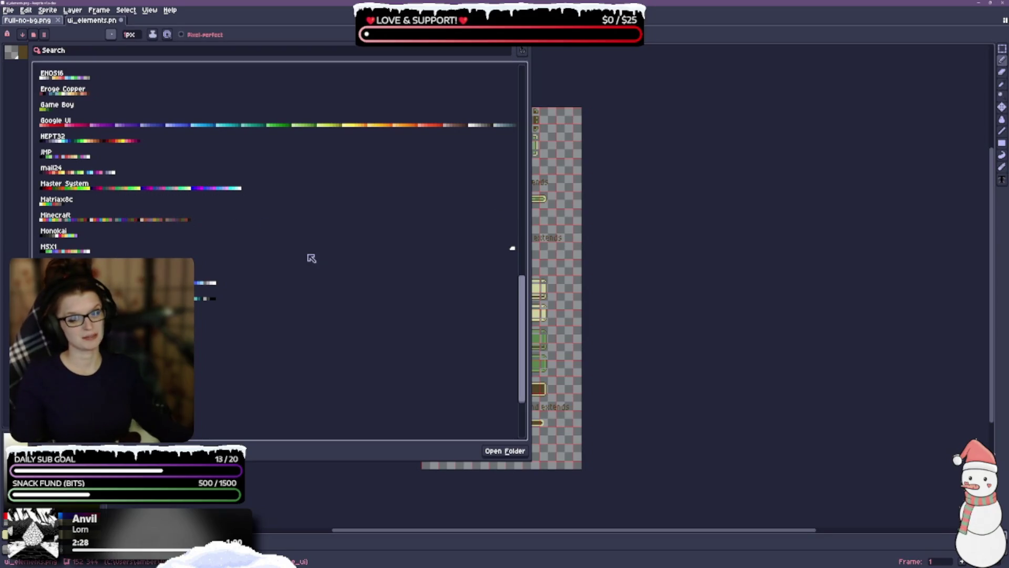
scroll(127, 220, up, 1)
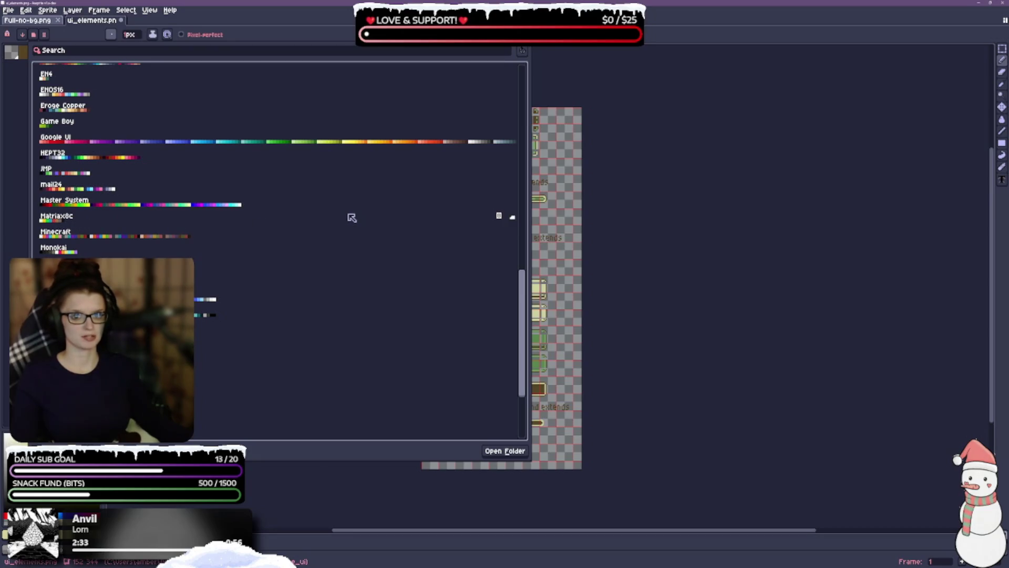
click(513, 218)
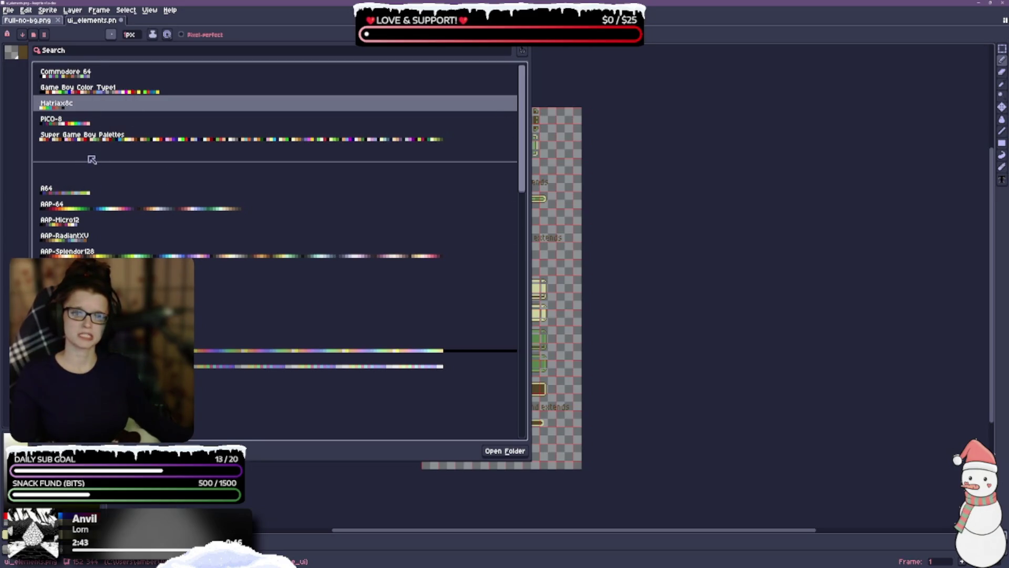
Step: Load the Super Game Boy Palettes preset as the sprite palette and close the preset list
click(120, 125)
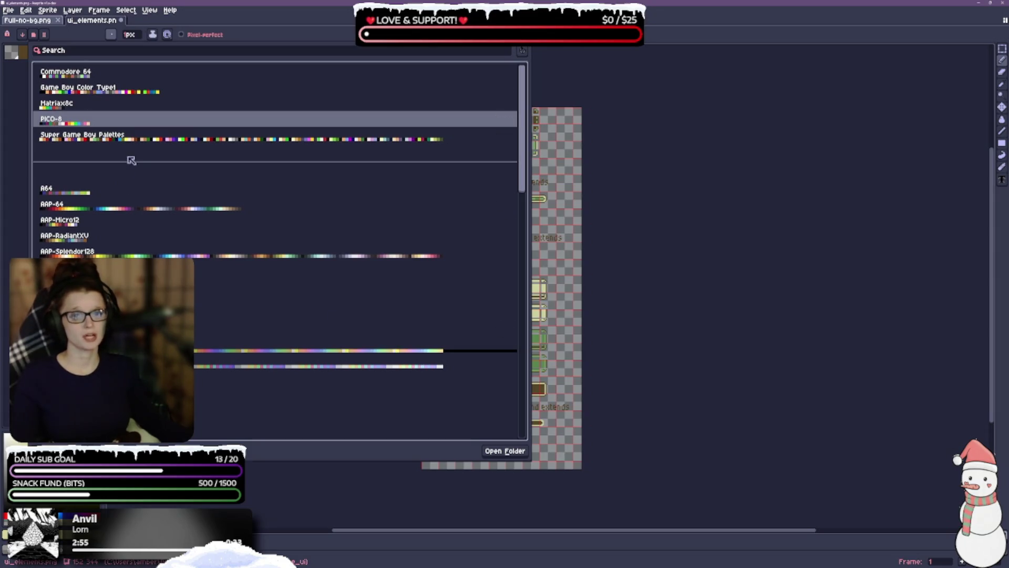
click(440, 142)
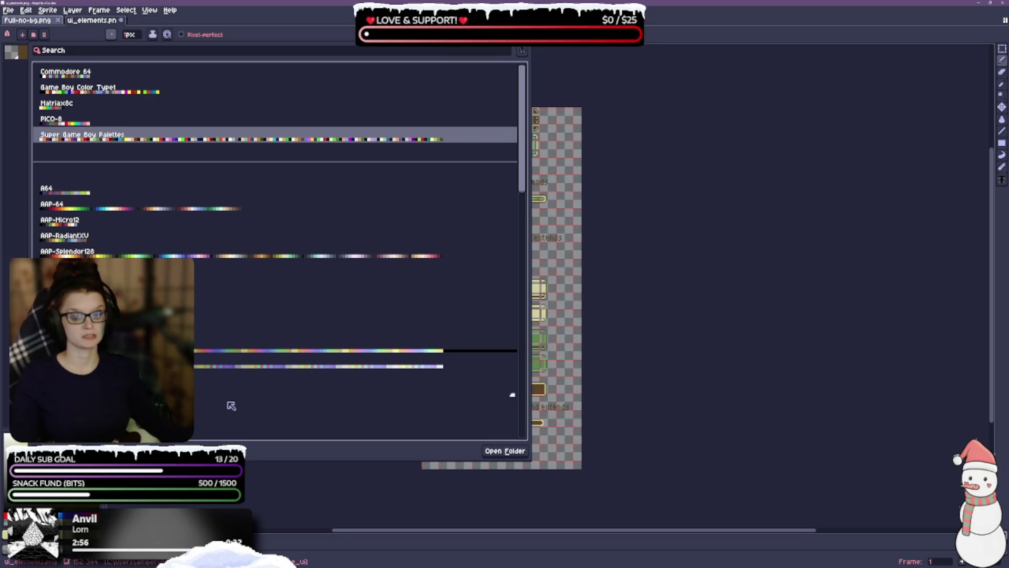
click(33, 34)
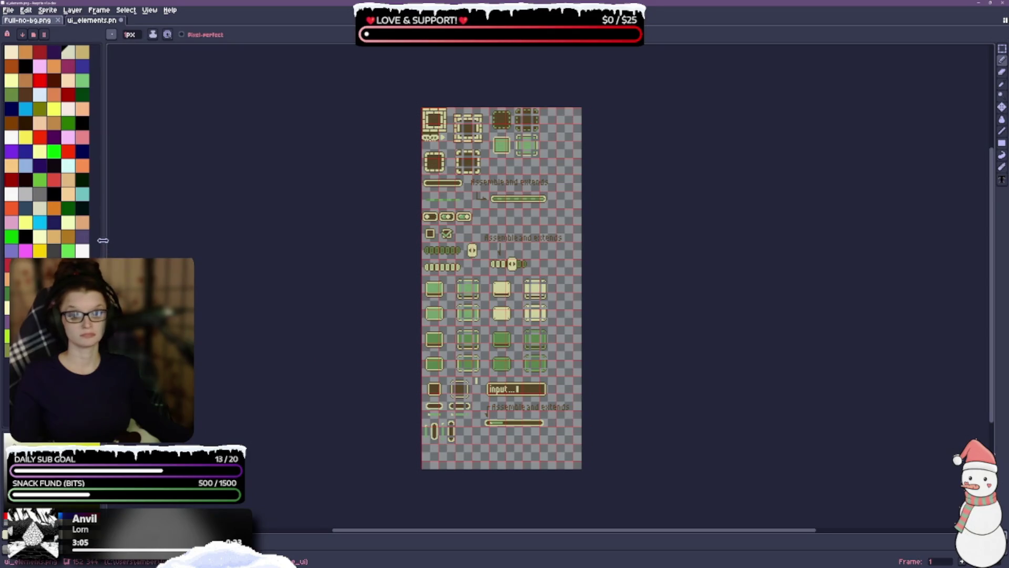
Step: Widen the palette panel, switch to large swatches, and save the ui_elements sprite
drag(103, 240, 121, 241)
click(44, 34)
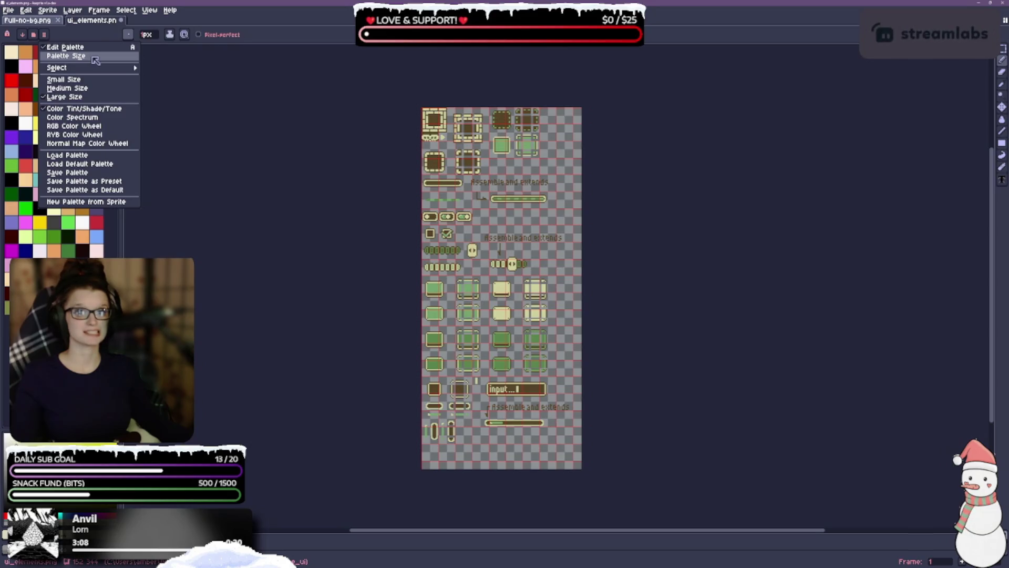
click(78, 88)
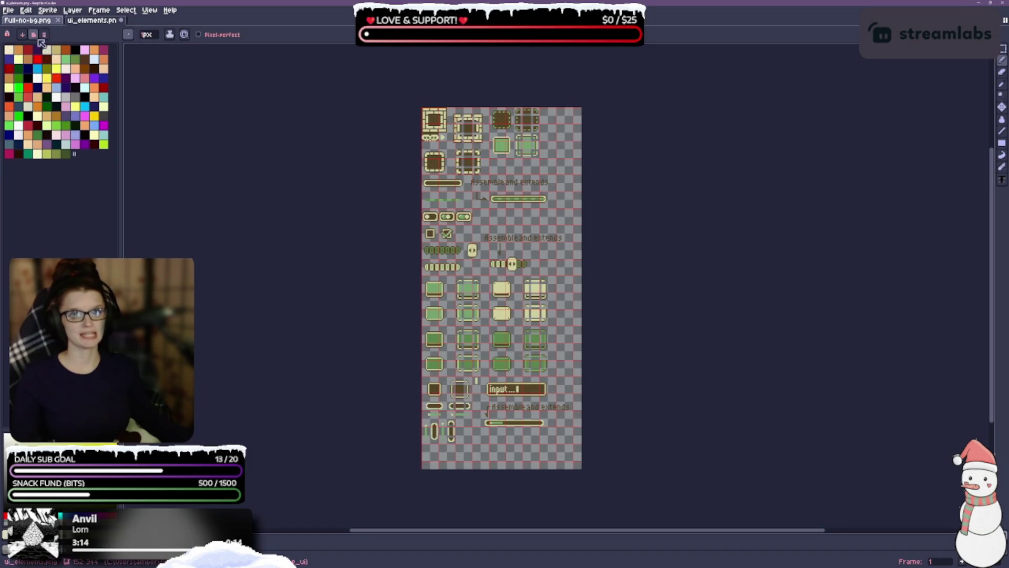
click(35, 35)
click(40, 35)
click(44, 35)
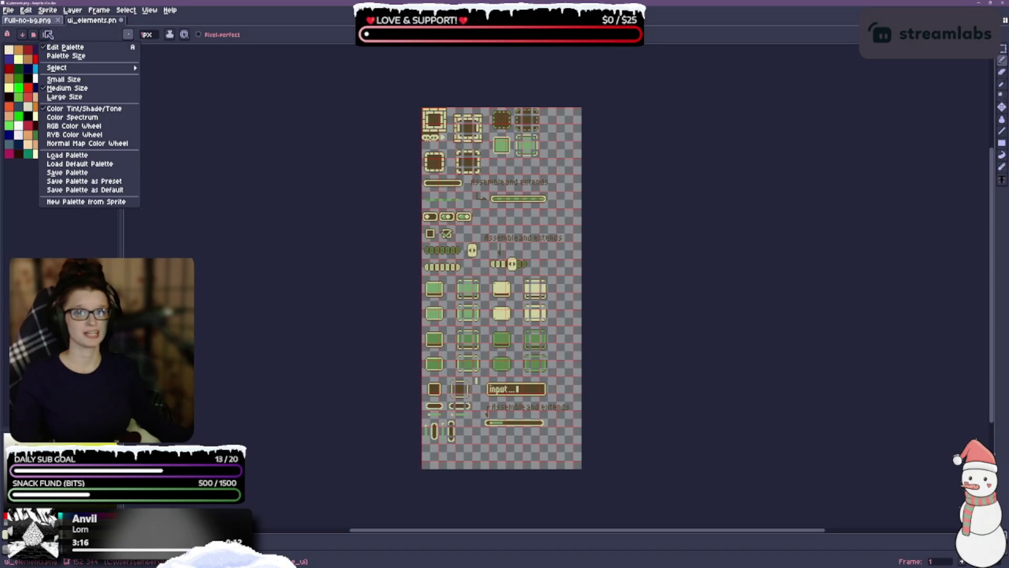
click(107, 98)
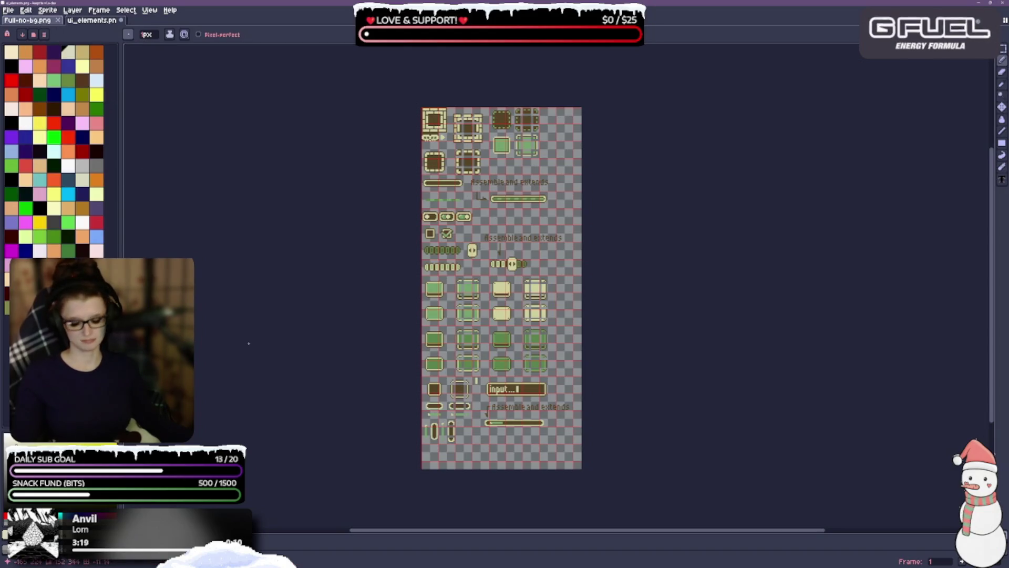
key(ctrl+s)
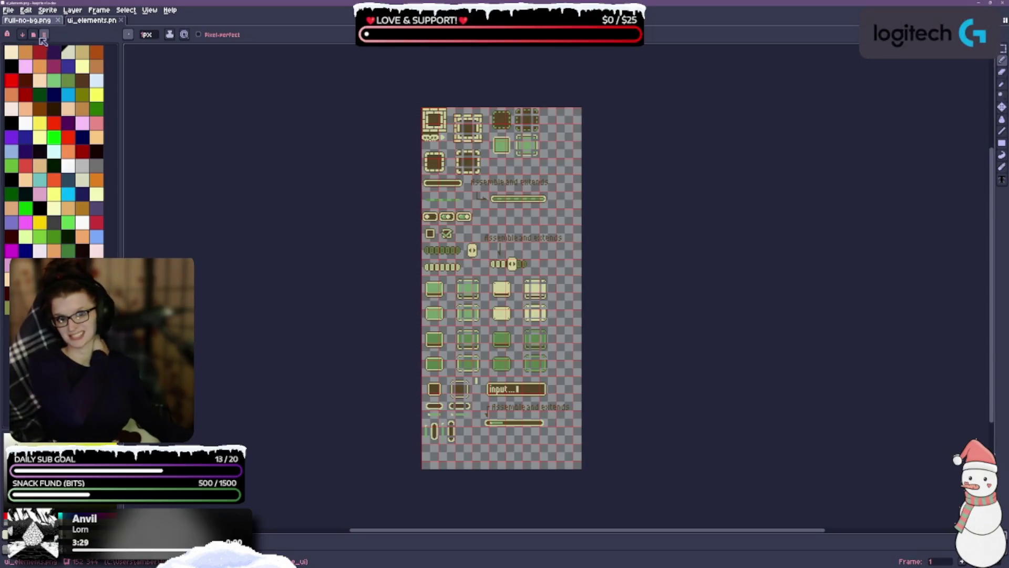
Step: Load the default palette, select the rectangular marquee tool, and reposition the canvas view
click(44, 35)
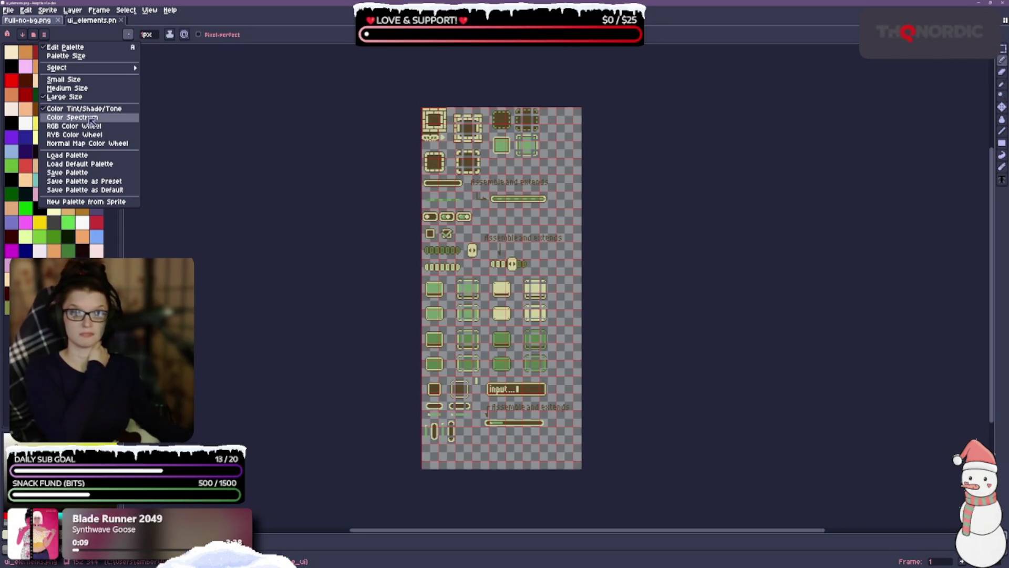
click(93, 164)
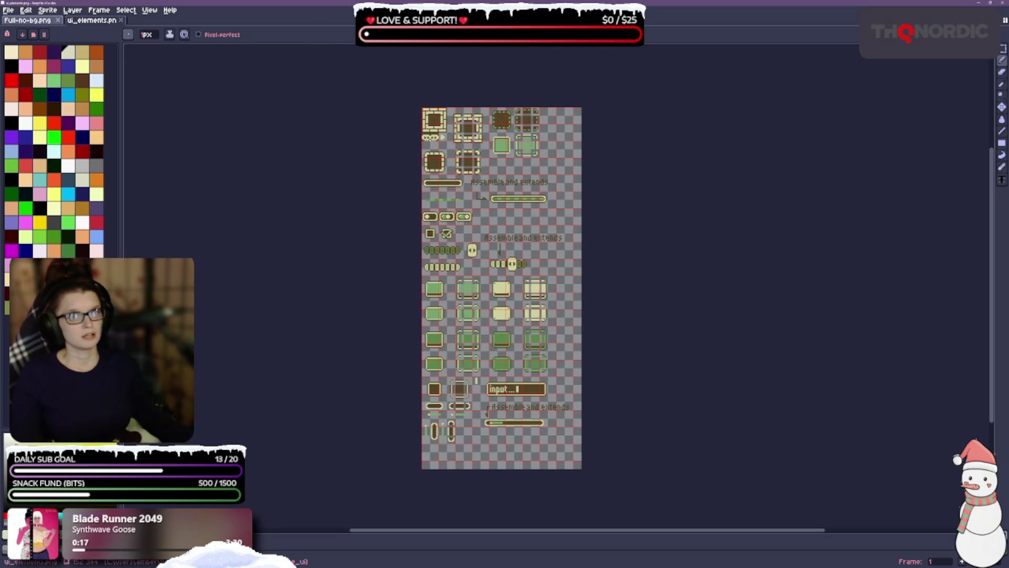
mouse_move(266, 238)
mouse_down()
mouse_move(245, 185)
mouse_move(234, 226)
mouse_up()
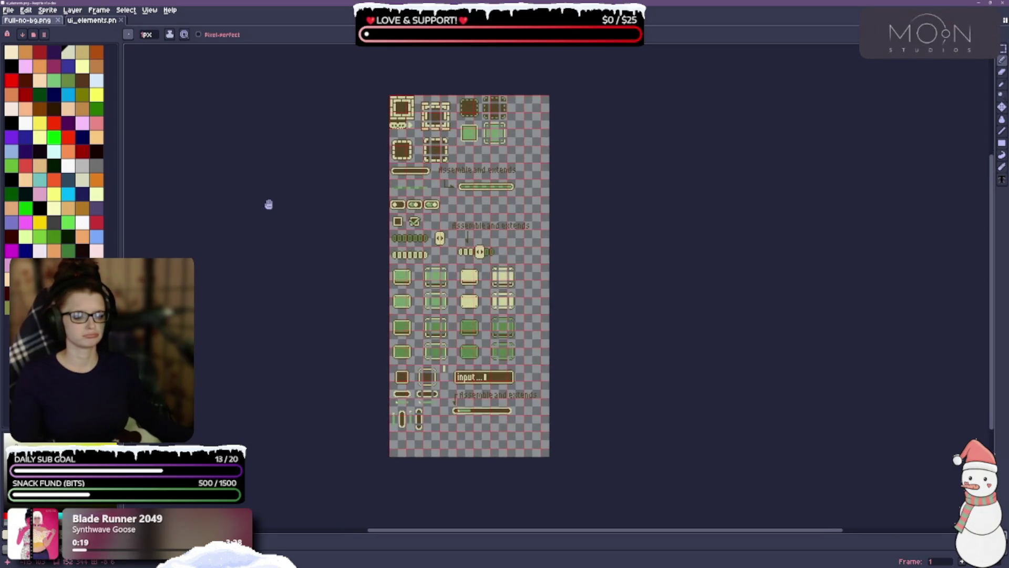
scroll(385, 97, up, 1)
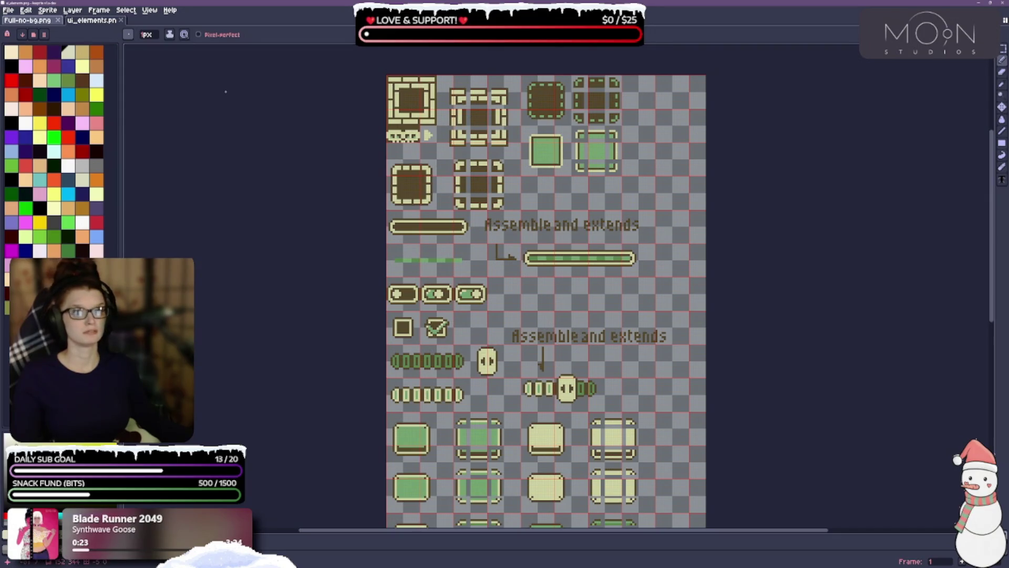
click(1002, 50)
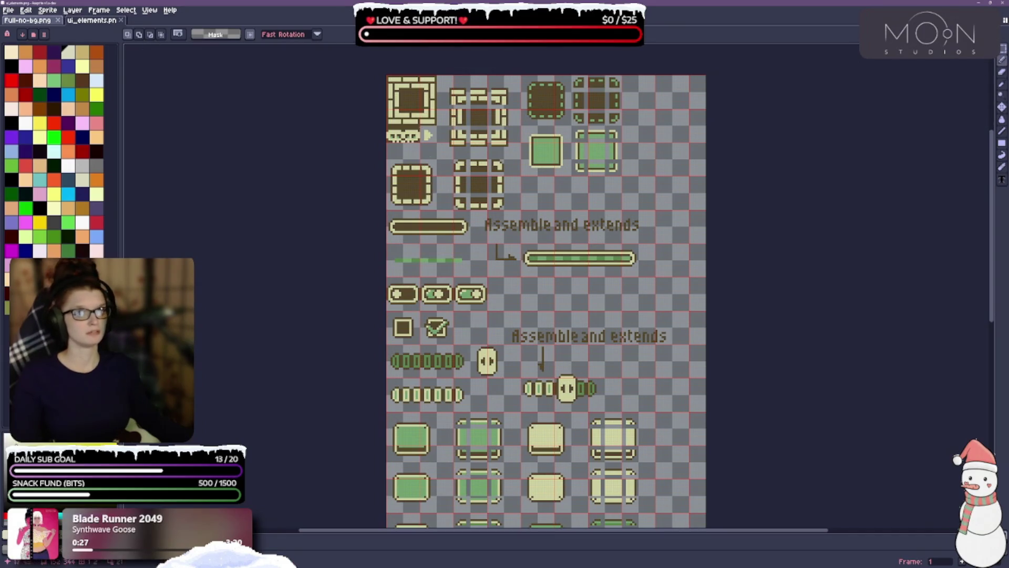
drag(244, 163, 183, 154)
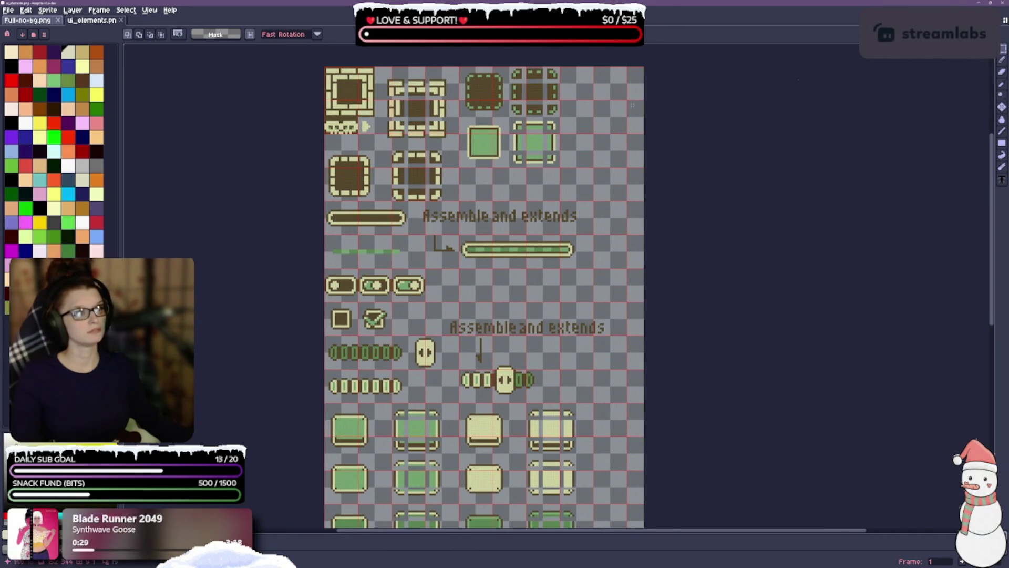
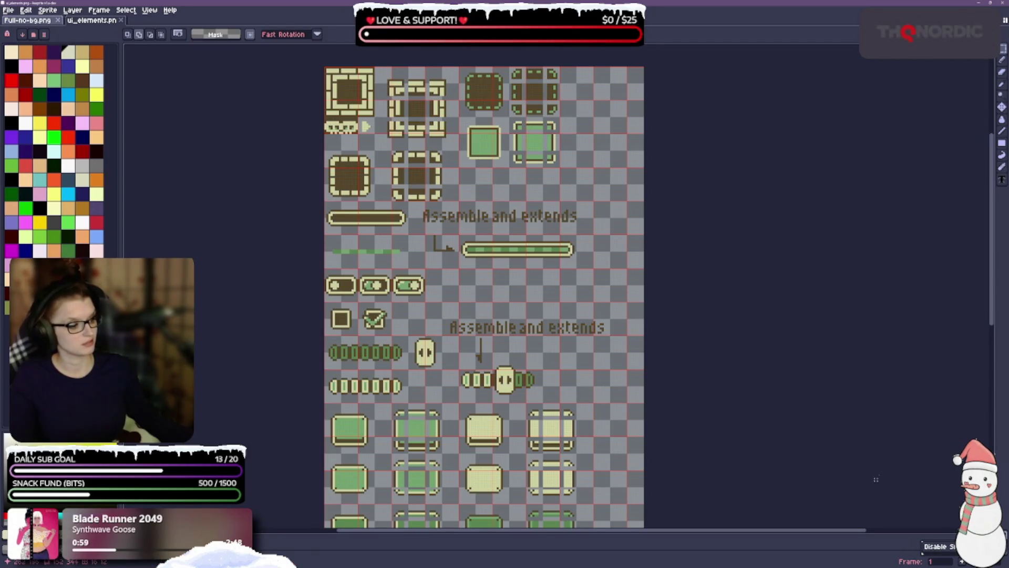
Step: Turn on Snap to Grid from the View > Grid menu
scroll(352, 197, up, 2)
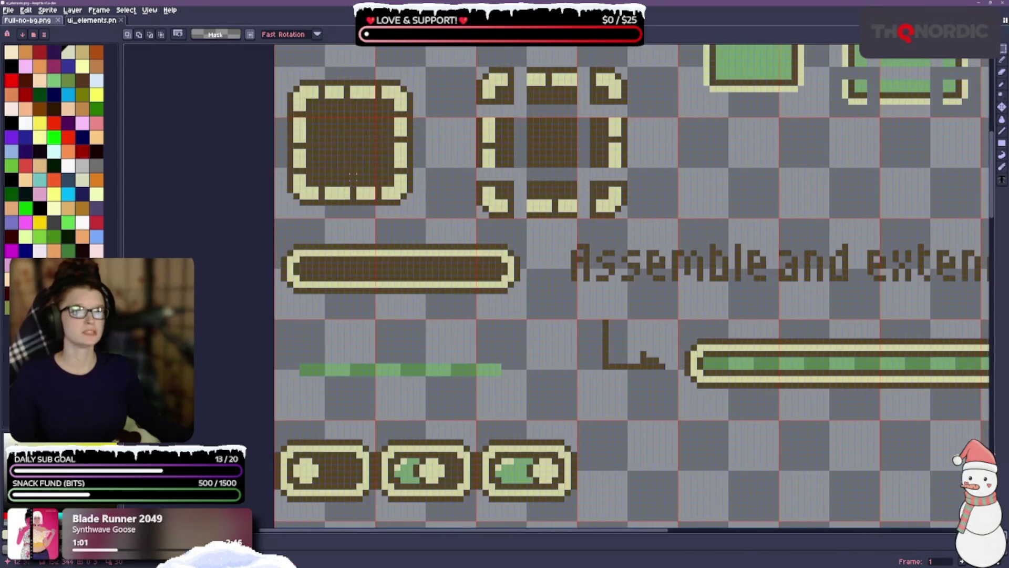
scroll(393, 226, down, 2)
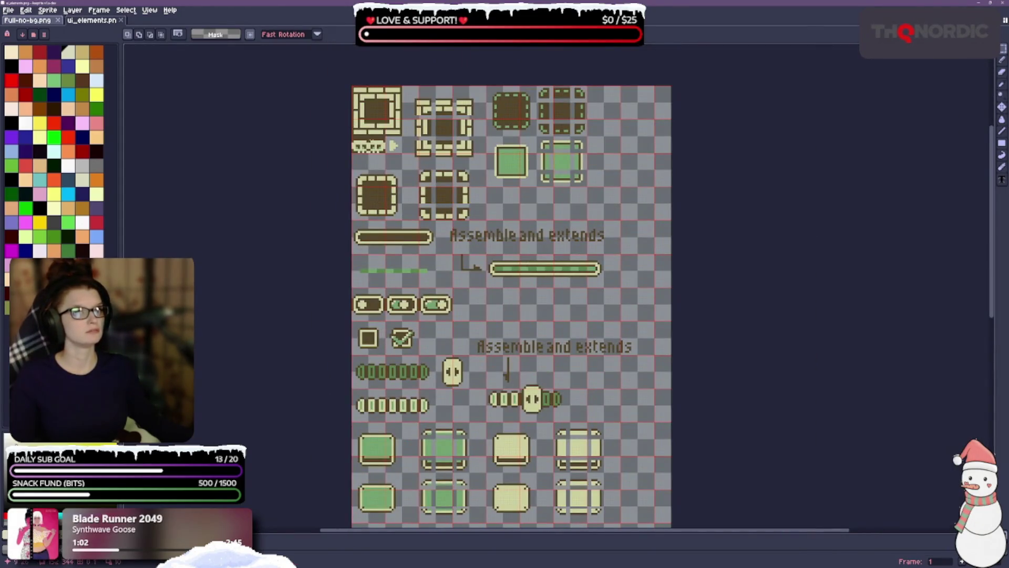
scroll(377, 152, up, 1)
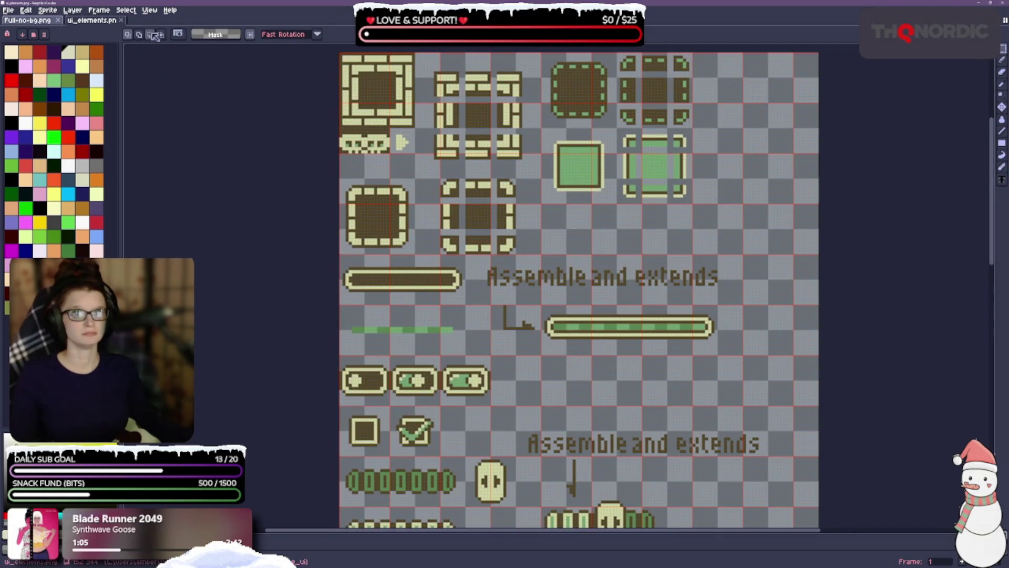
click(150, 10)
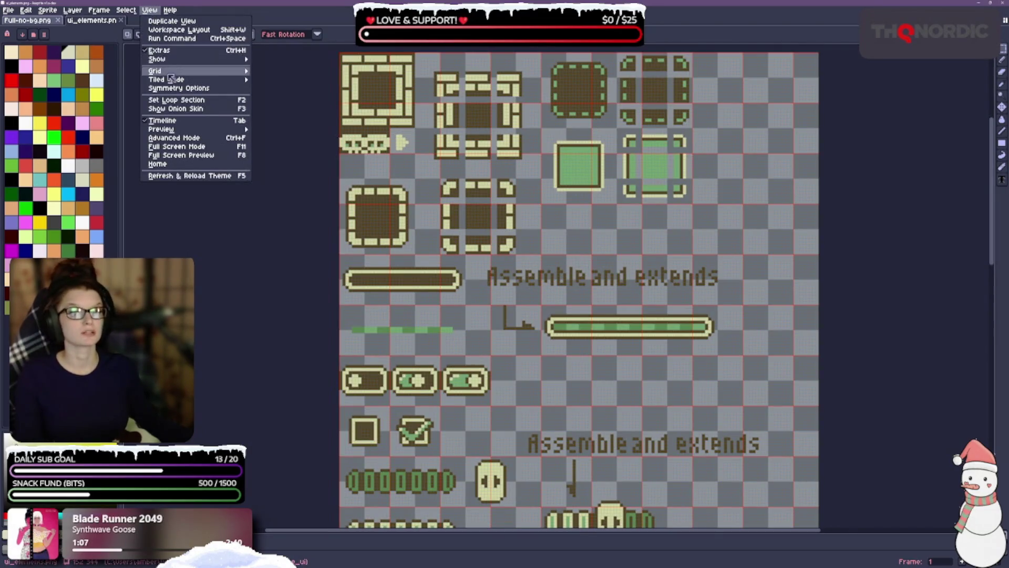
mouse_move(158, 71)
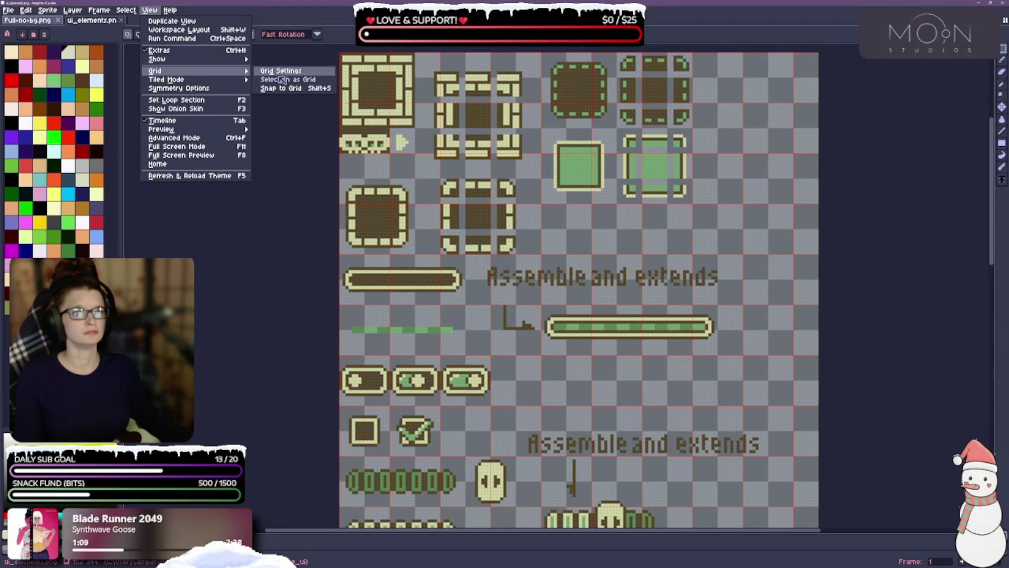
click(285, 89)
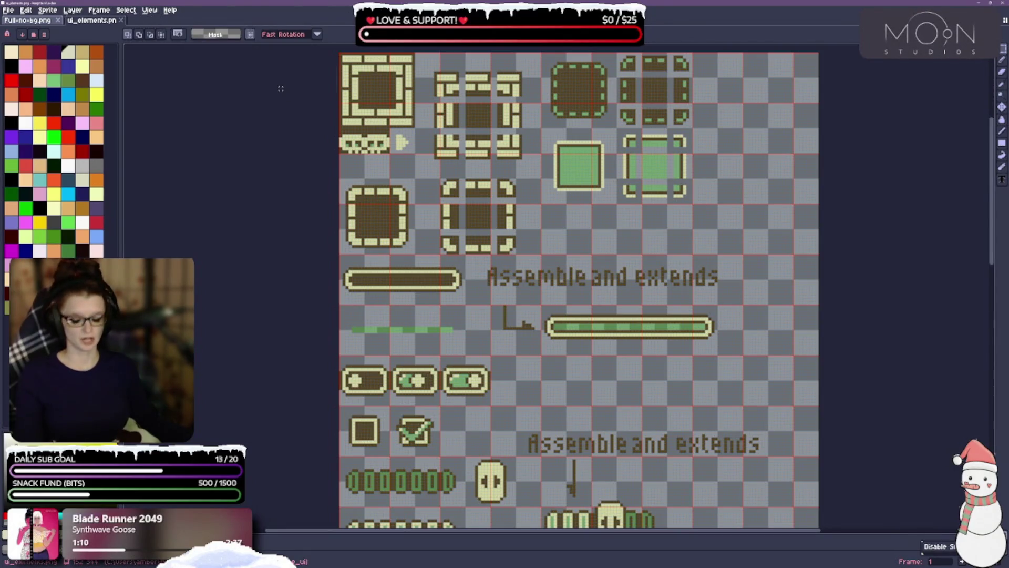
Step: Set the grid to 16 by 16 pixel cells at origin 0,0 in Grid Settings
click(147, 10)
mouse_move(245, 62)
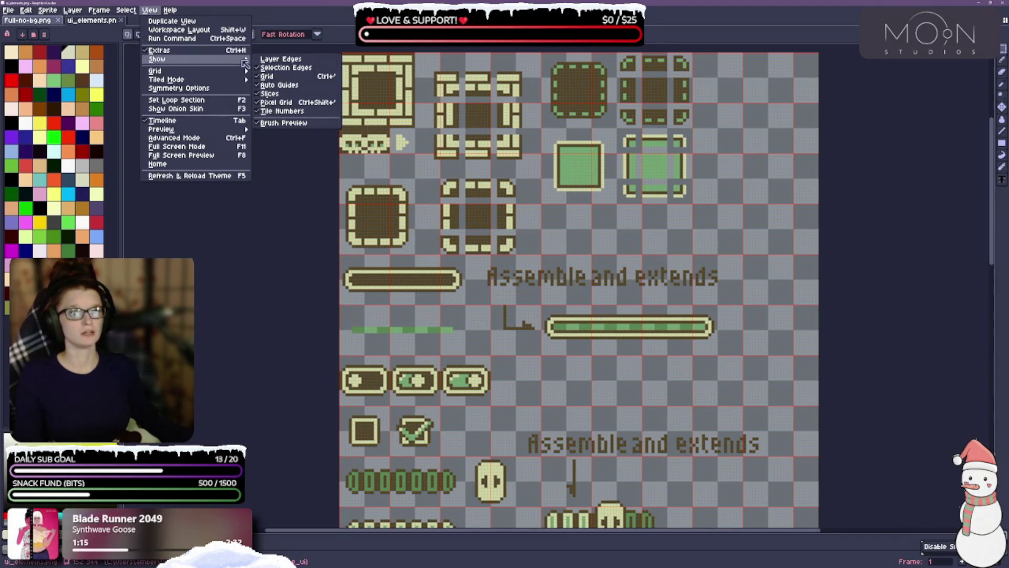
click(269, 75)
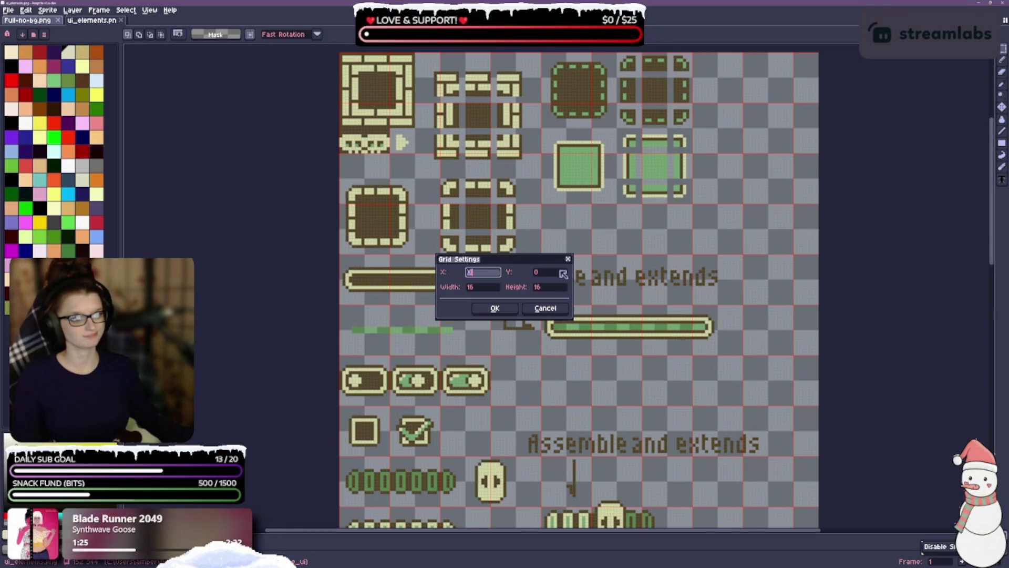
click(516, 308)
click(515, 308)
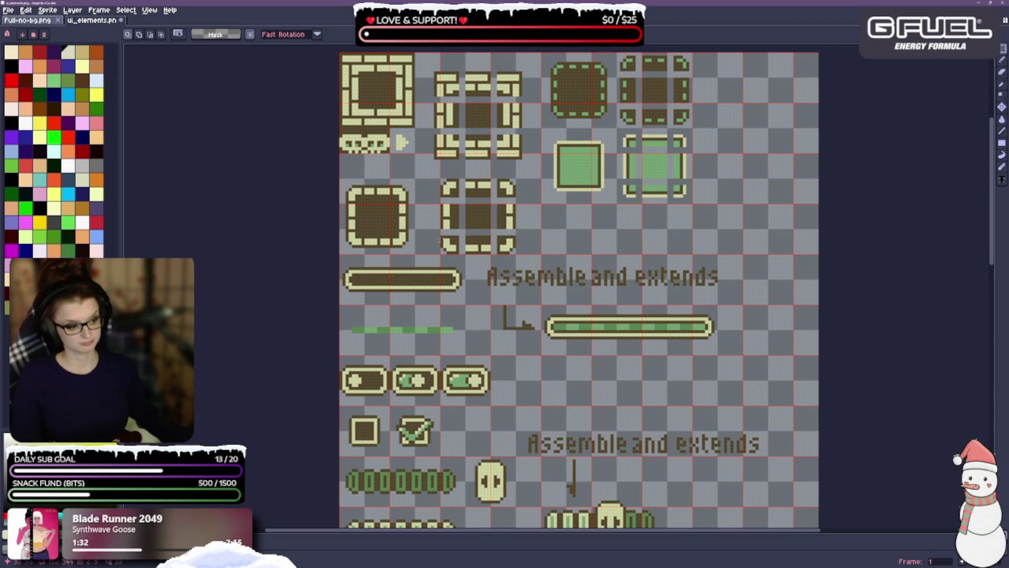
Step: Select the top-left 9-slice panel box with the marquee
drag(671, 293, 651, 279)
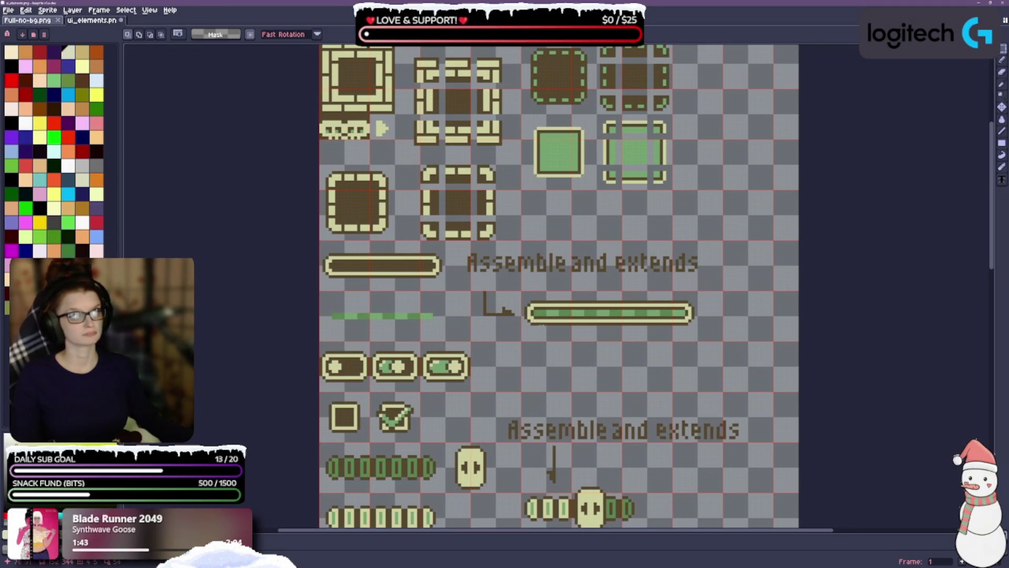
drag(288, 198, 268, 287)
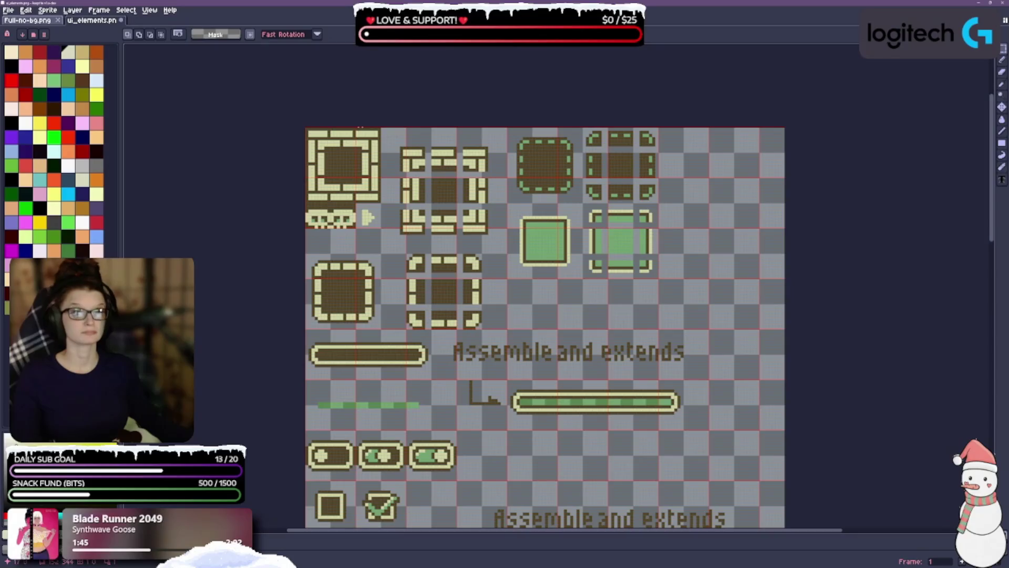
scroll(361, 126, up, 4)
scroll(473, 322, down, 5)
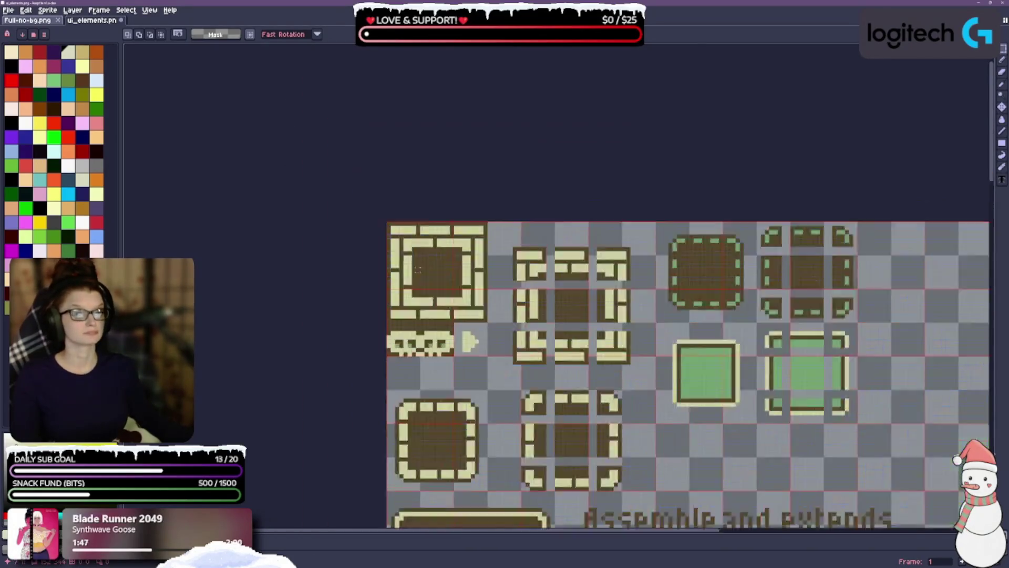
scroll(473, 321, up, 2)
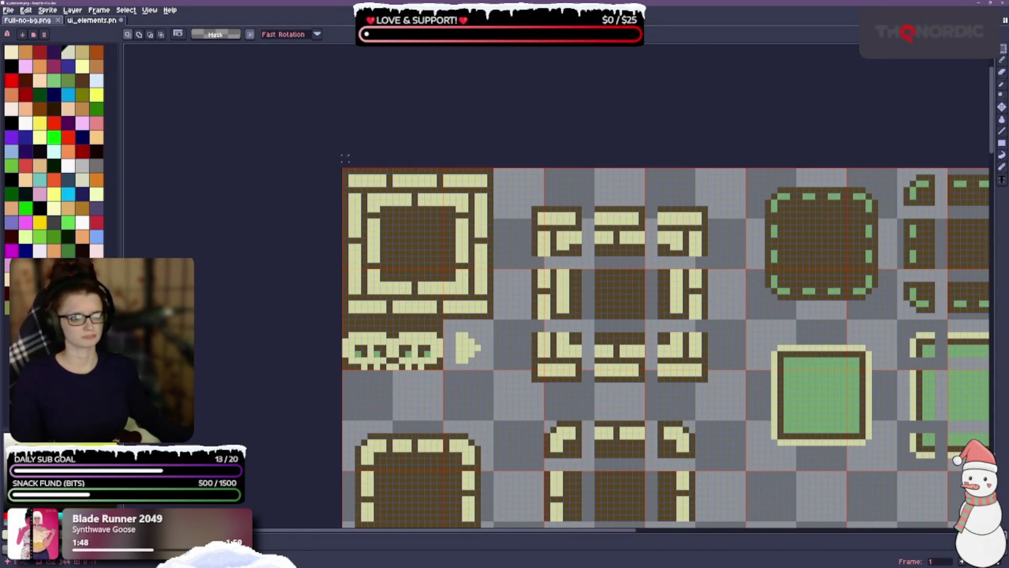
mouse_move(342, 168)
mouse_down()
mouse_move(462, 299)
mouse_move(496, 319)
mouse_move(391, 196)
mouse_up()
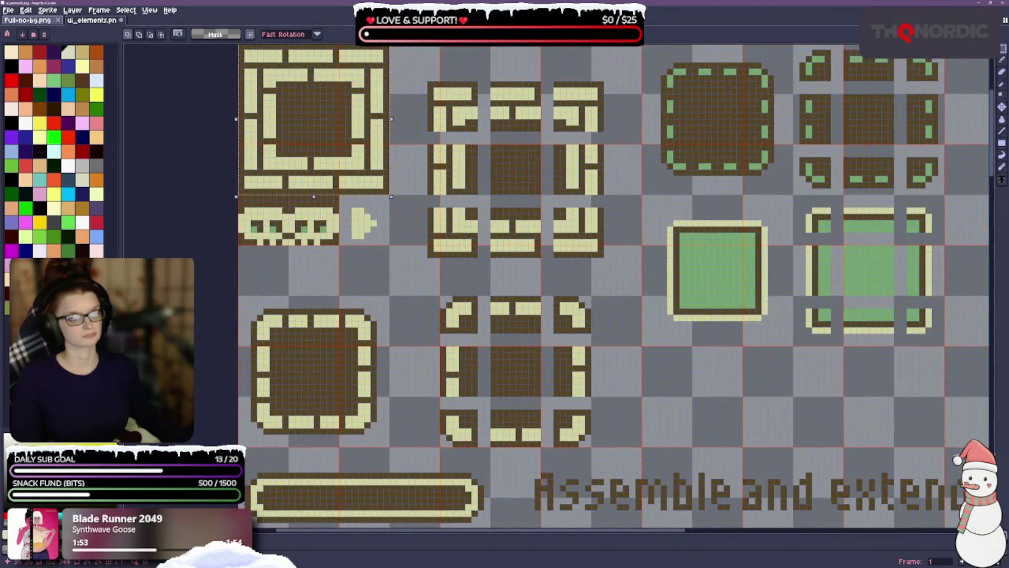
Step: Drag the panel box lower right, then snap it back into the top-left corner
mouse_move(336, 153)
mouse_down()
mouse_move(484, 331)
mouse_move(604, 403)
mouse_move(316, 152)
mouse_move(388, 210)
mouse_up()
drag(538, 199, 554, 266)
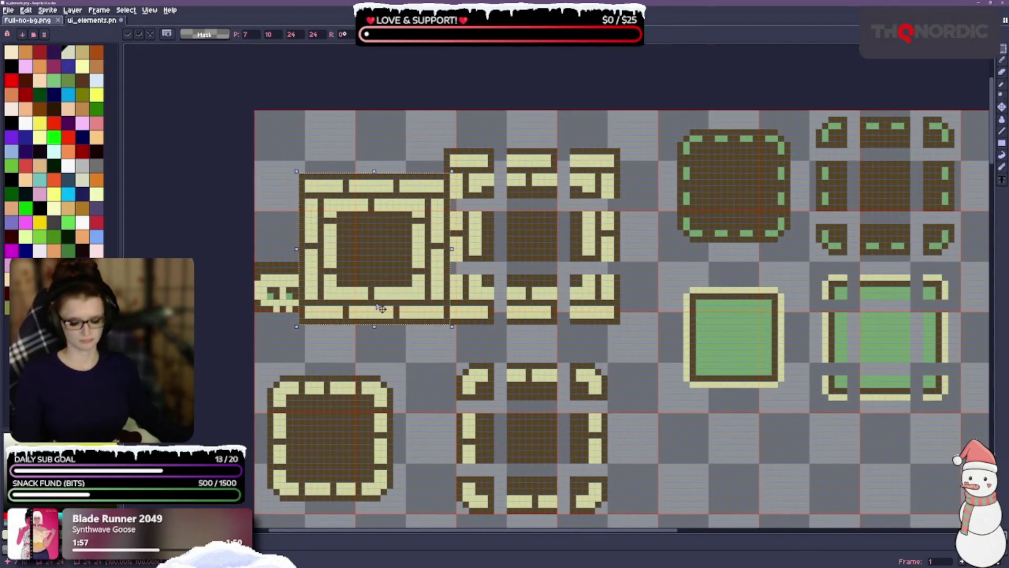
drag(317, 242, 272, 178)
scroll(405, 273, down, 4)
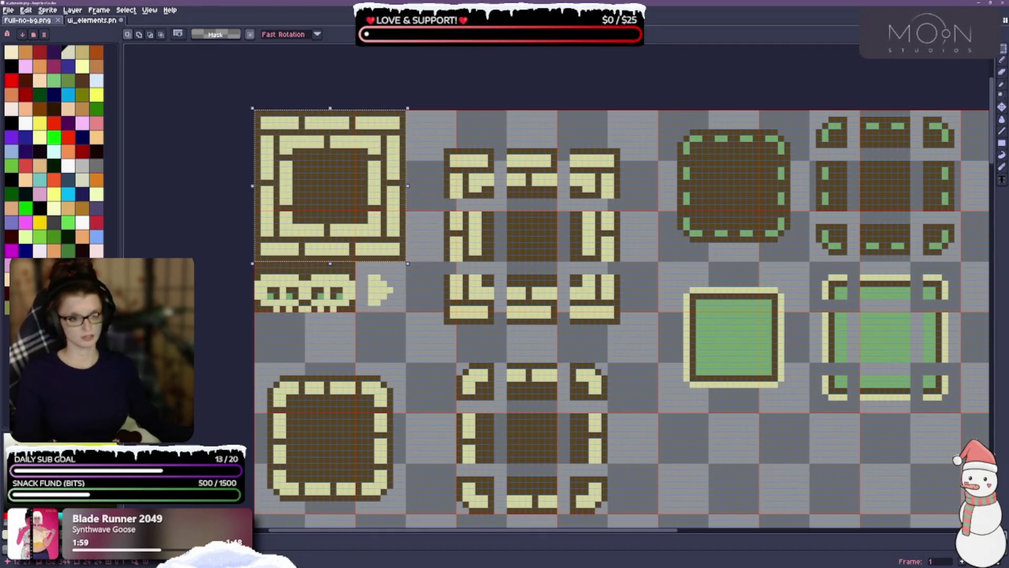
drag(514, 320, 483, 206)
scroll(482, 207, down, 1)
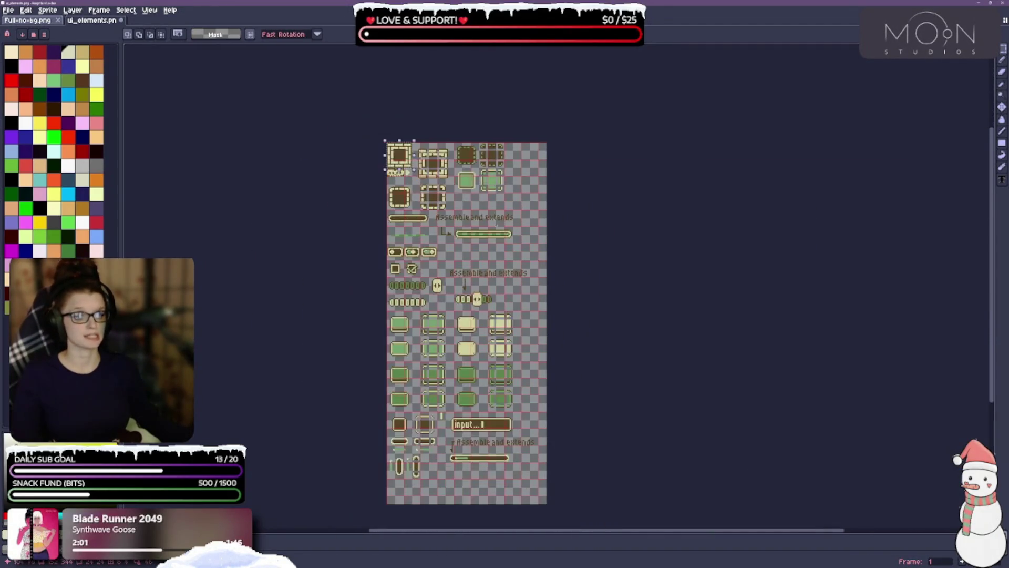
drag(551, 293, 531, 232)
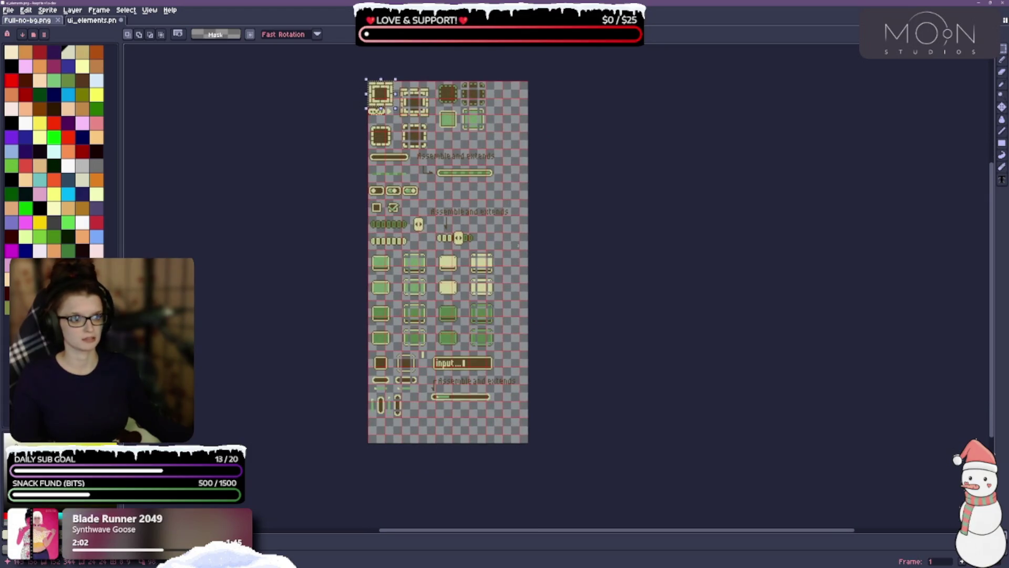
Step: Clear the panel selection, fit the sheet in view, and select all with Ctrl+A
key(ctrl+d)
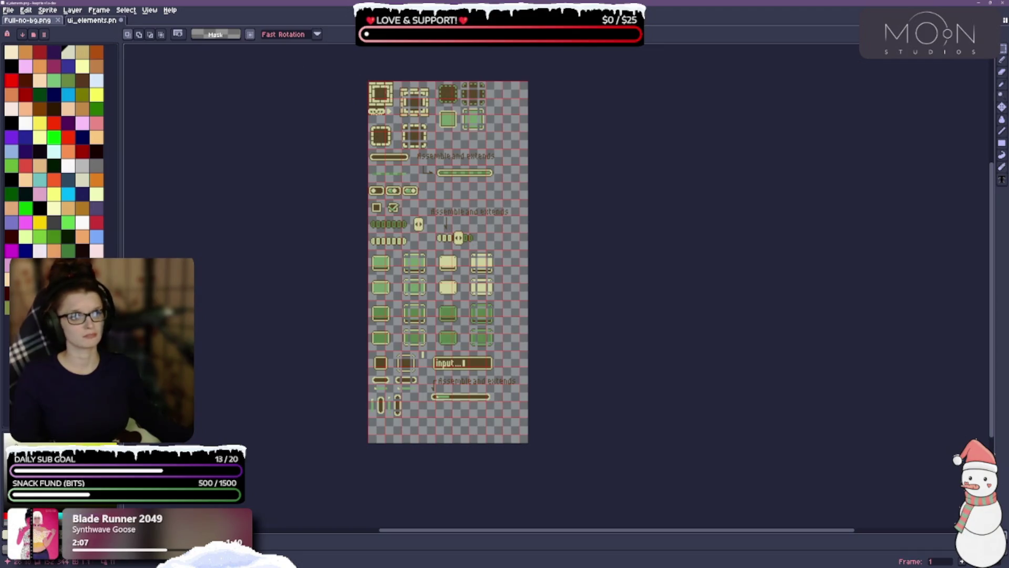
scroll(372, 85, up, 1)
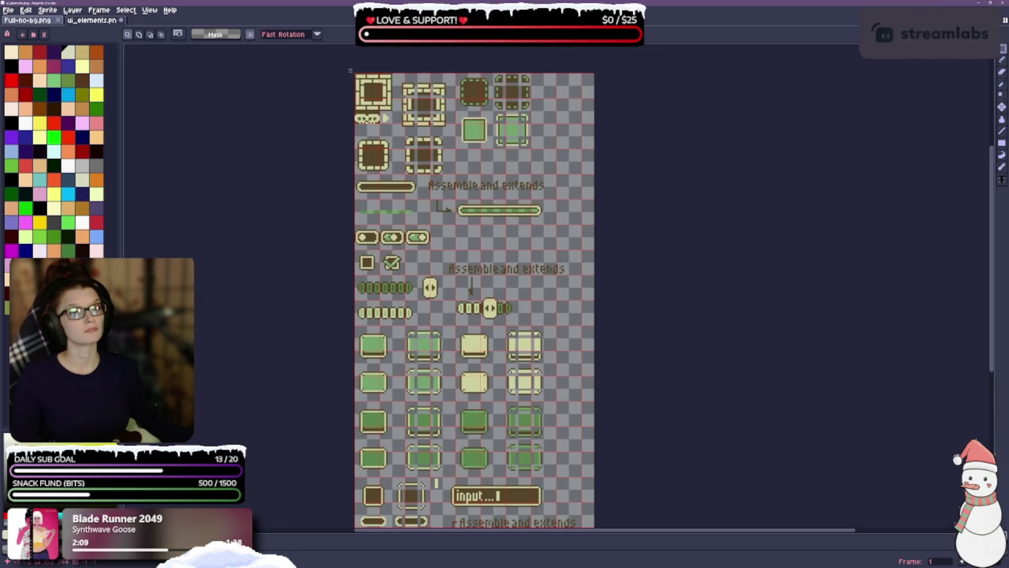
scroll(539, 352, down, 1)
scroll(608, 510, down, 1)
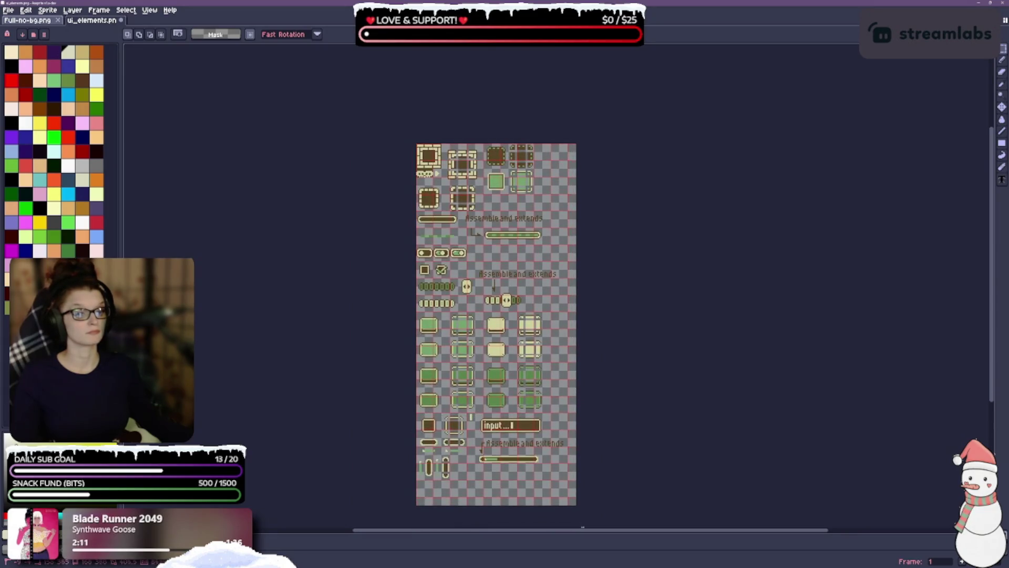
key(ctrl+a)
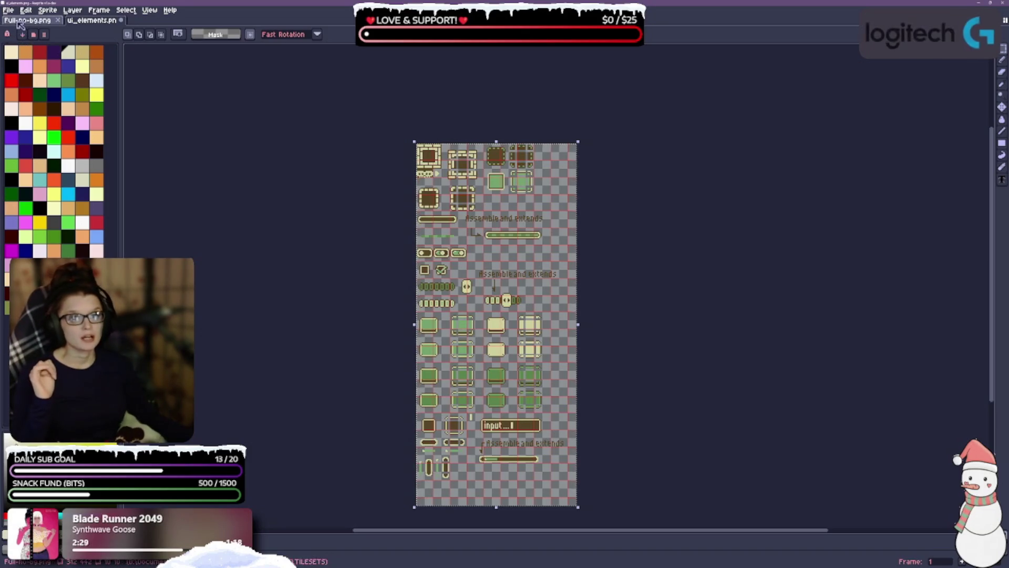
Step: Look through the palette Options menu and the File menu
click(44, 35)
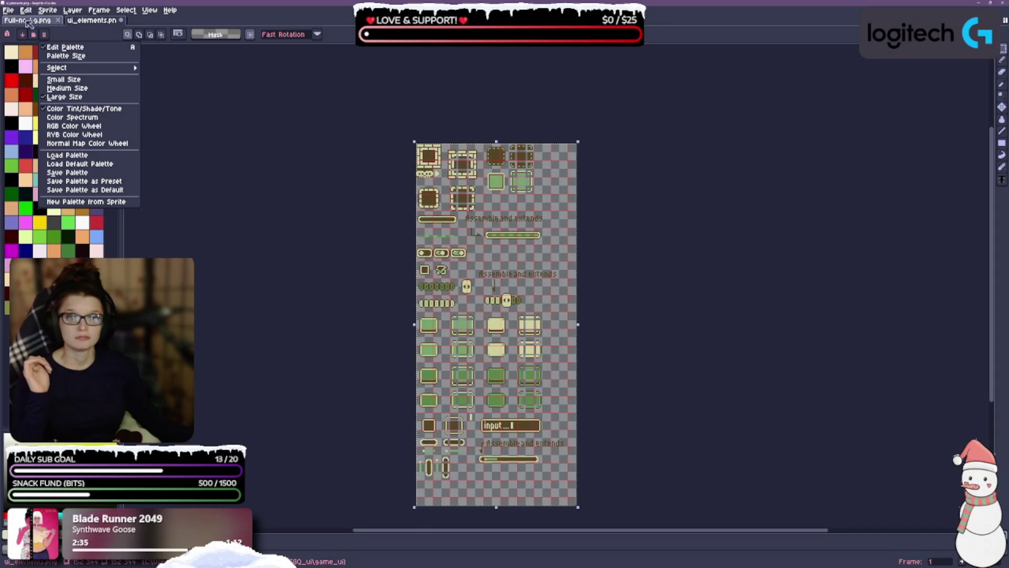
click(12, 11)
click(12, 11)
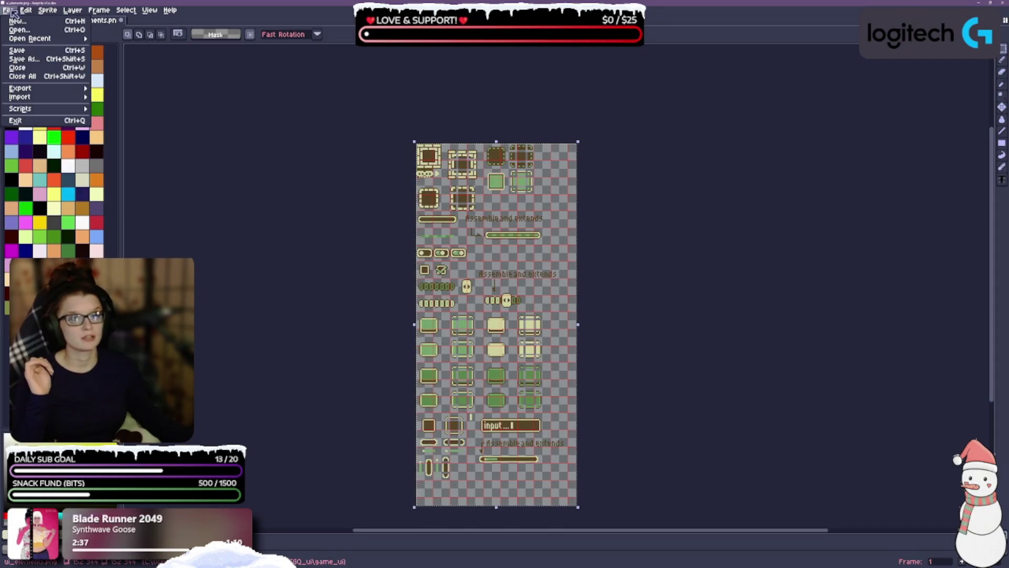
mouse_move(27, 110)
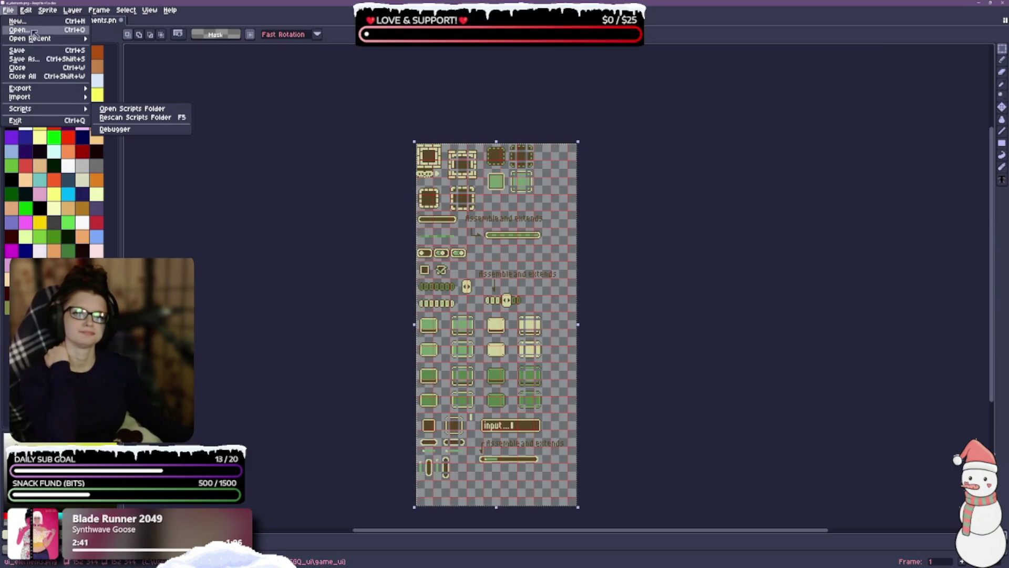
Step: Browse the Edit, Layer, Frame and Select menus, then open Sprite Properties
mouse_move(30, 11)
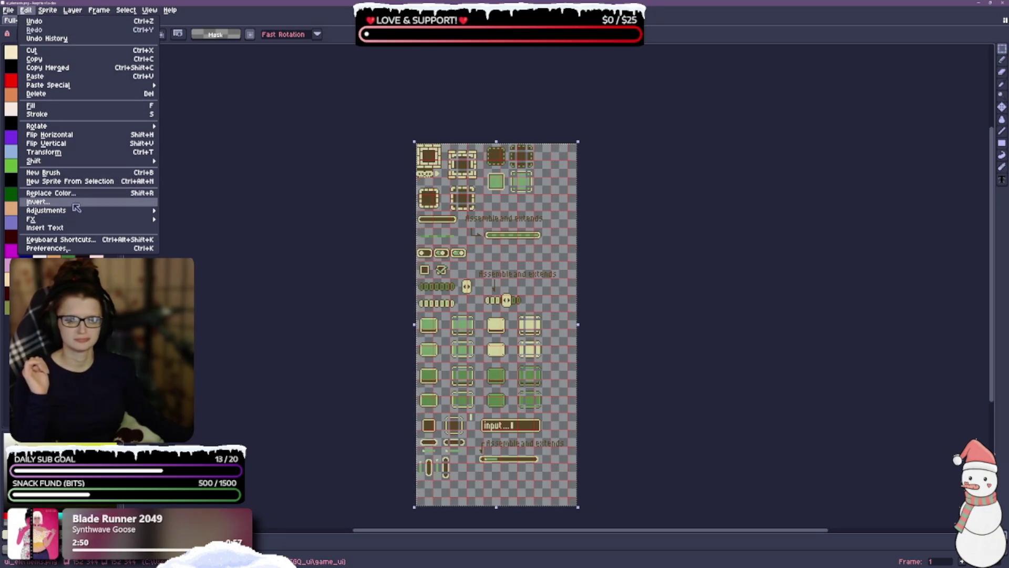
mouse_move(75, 210)
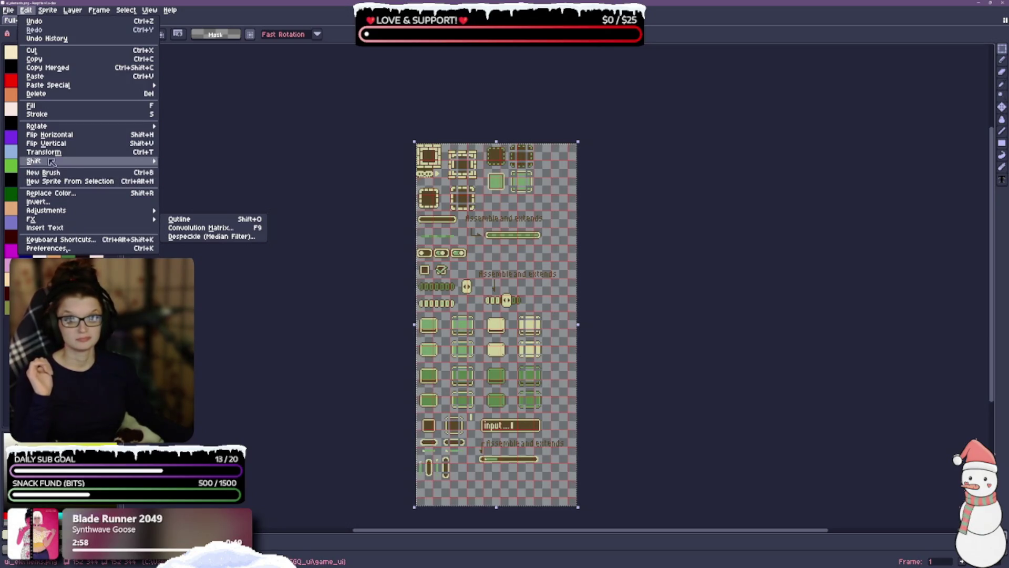
mouse_move(52, 162)
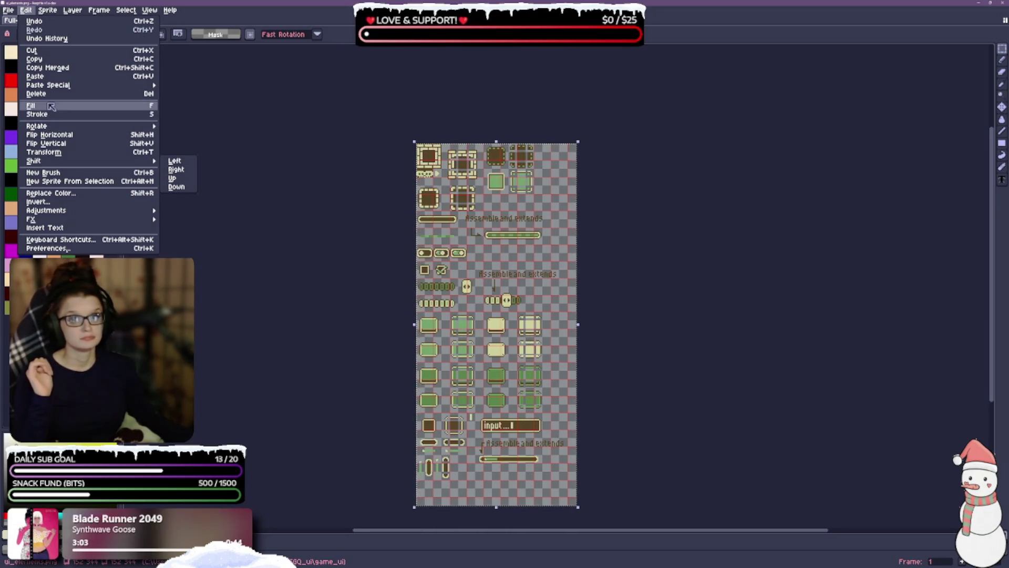
mouse_move(48, 10)
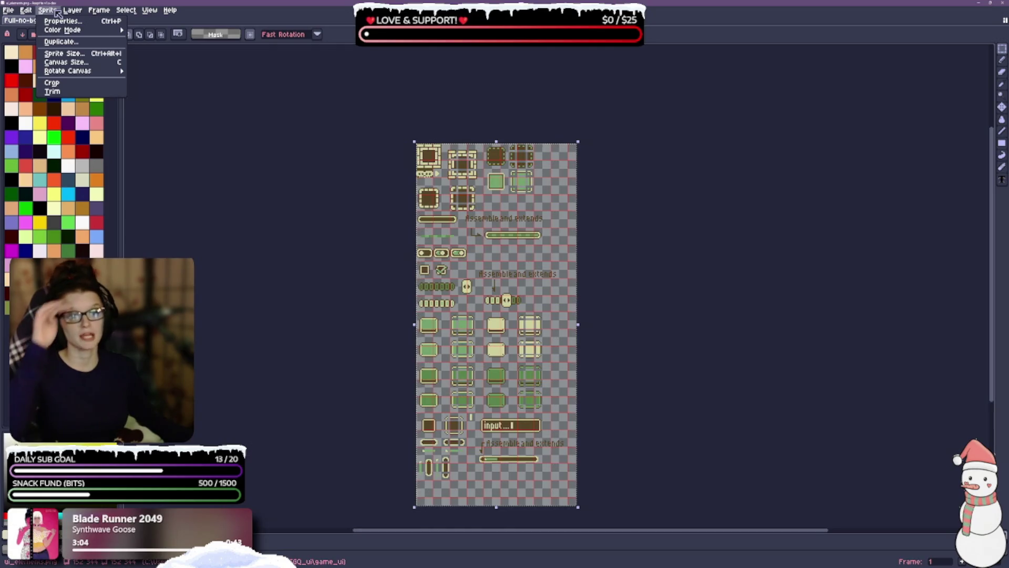
mouse_move(59, 31)
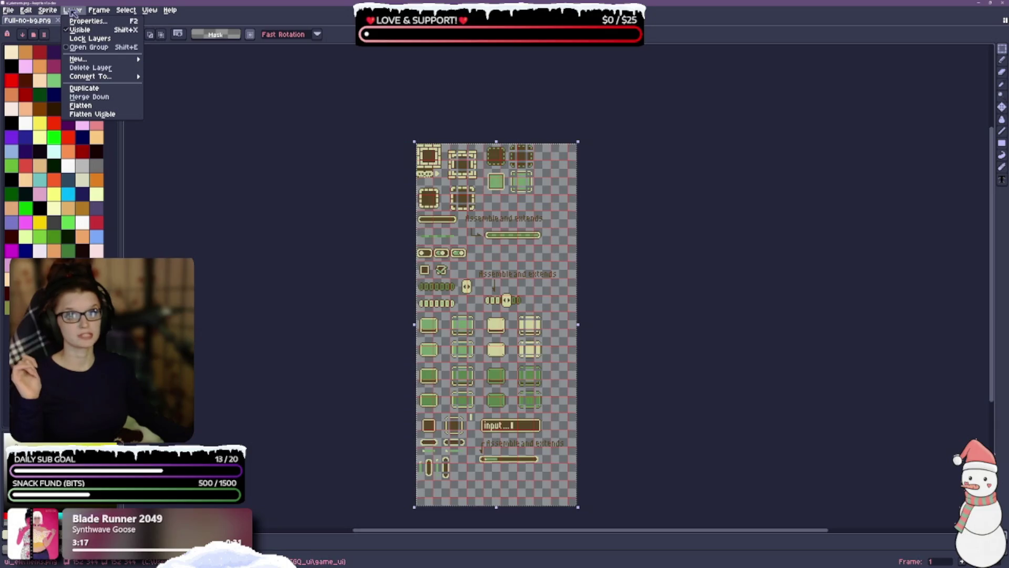
mouse_move(104, 13)
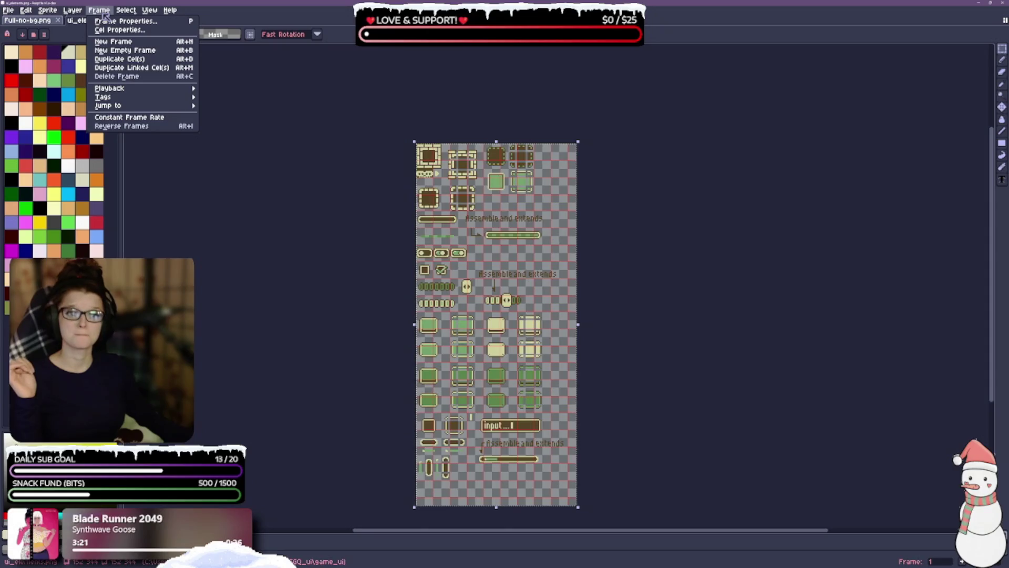
mouse_move(136, 13)
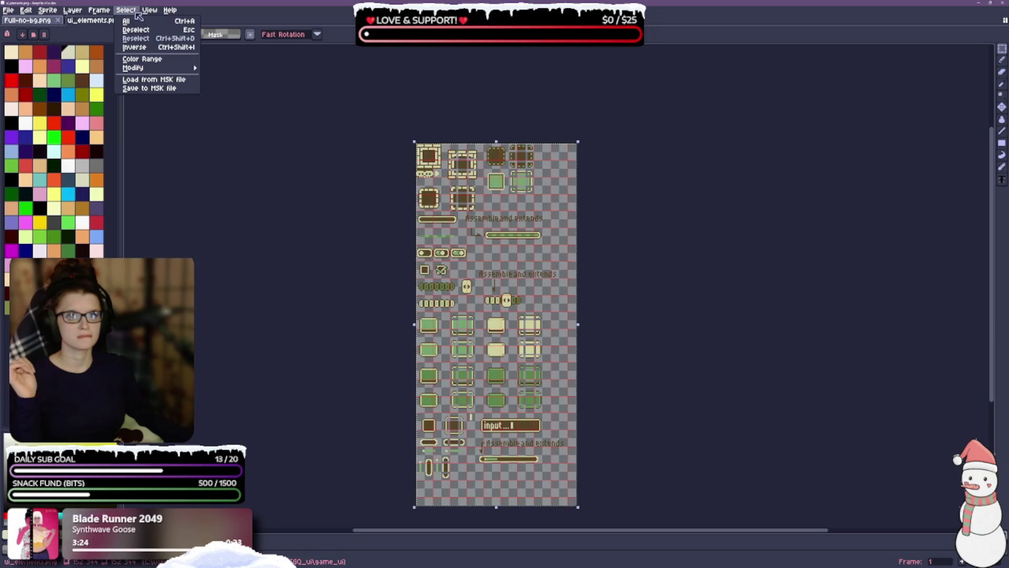
mouse_move(140, 70)
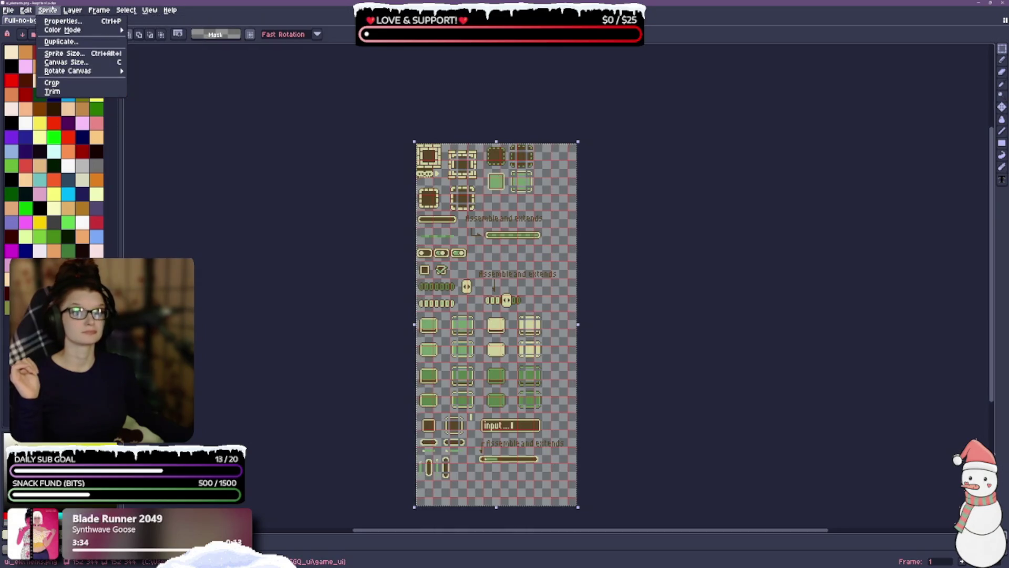
click(58, 21)
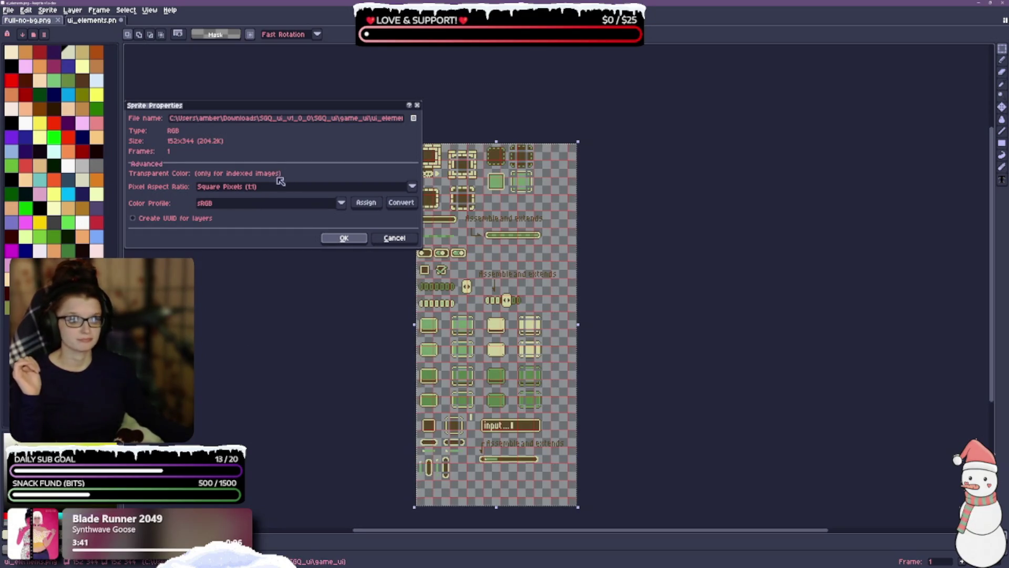
Step: Keep sRGB as the sprite's colour profile and confirm the Sprite Properties
click(341, 204)
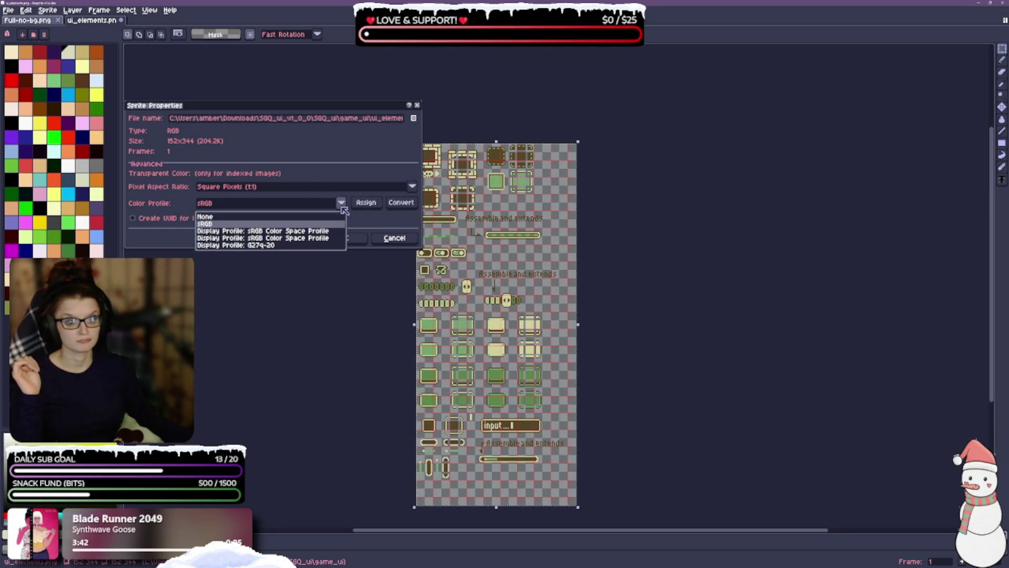
click(342, 204)
click(342, 205)
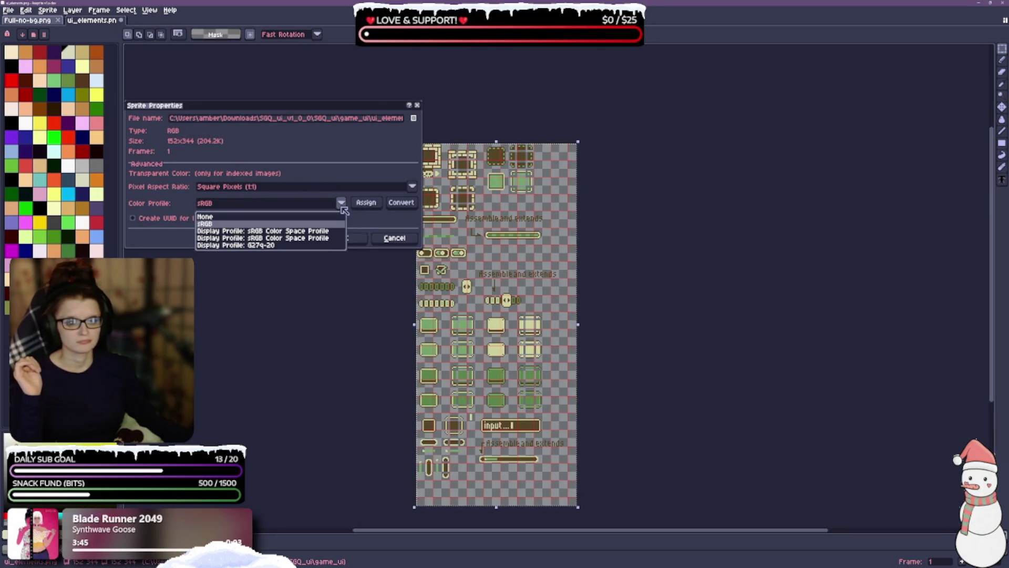
click(342, 204)
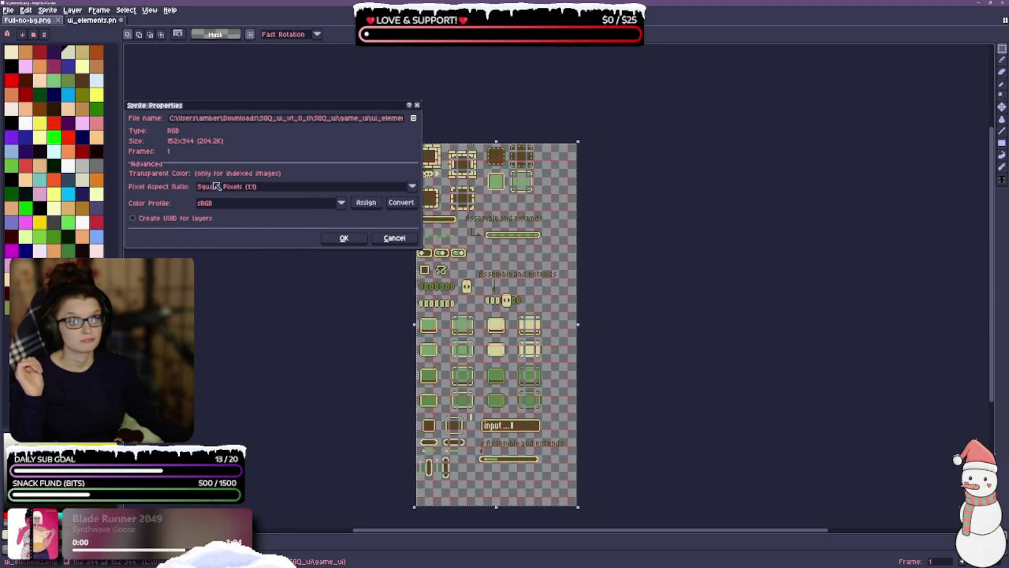
click(351, 240)
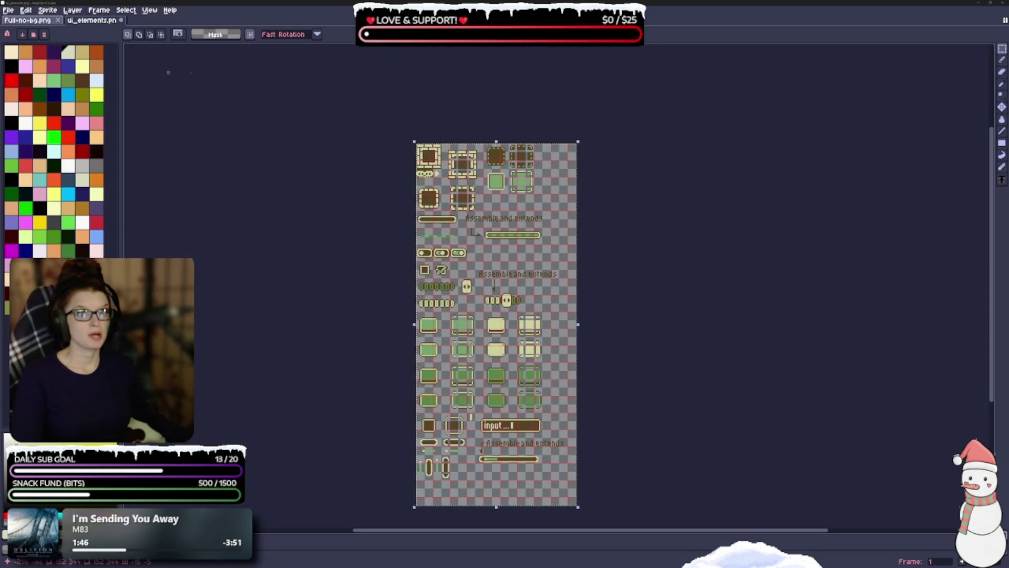
Step: Switch the sprite's colour mode to Indexed under Sprite > Color Mode
click(47, 10)
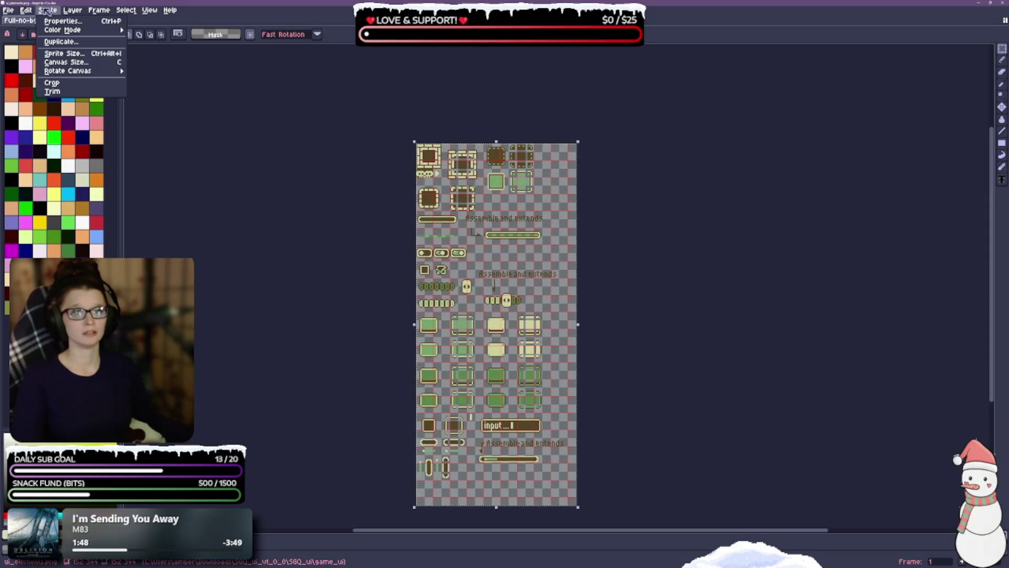
mouse_move(58, 30)
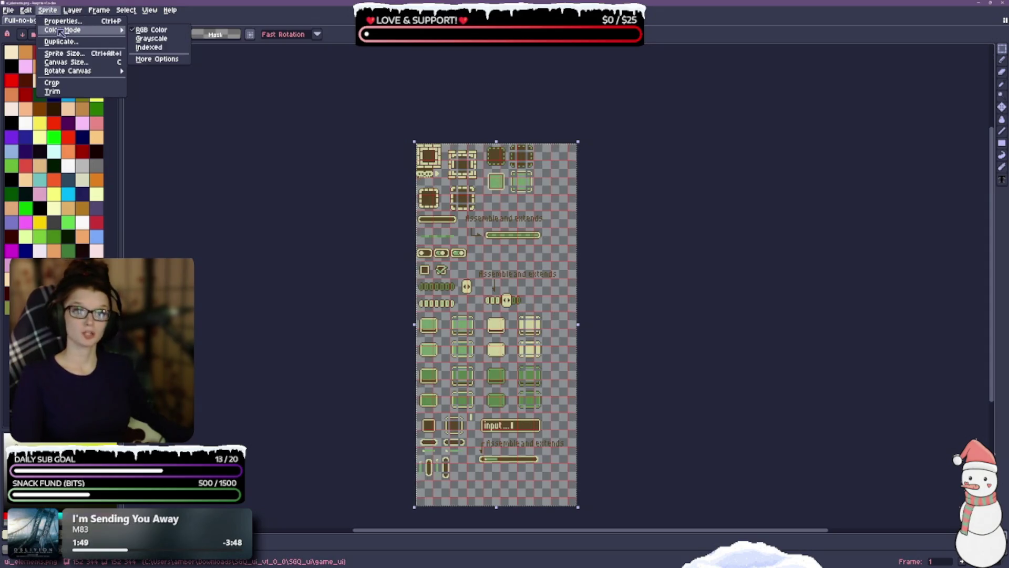
click(139, 48)
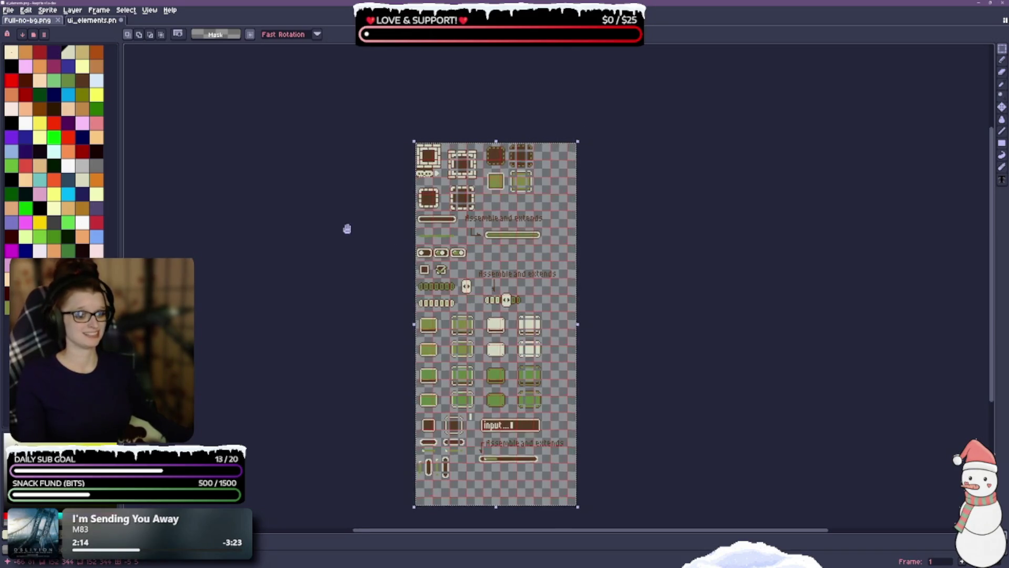
Step: Pan the canvas and drag the palette divider left to narrow the palette
drag(347, 225, 329, 171)
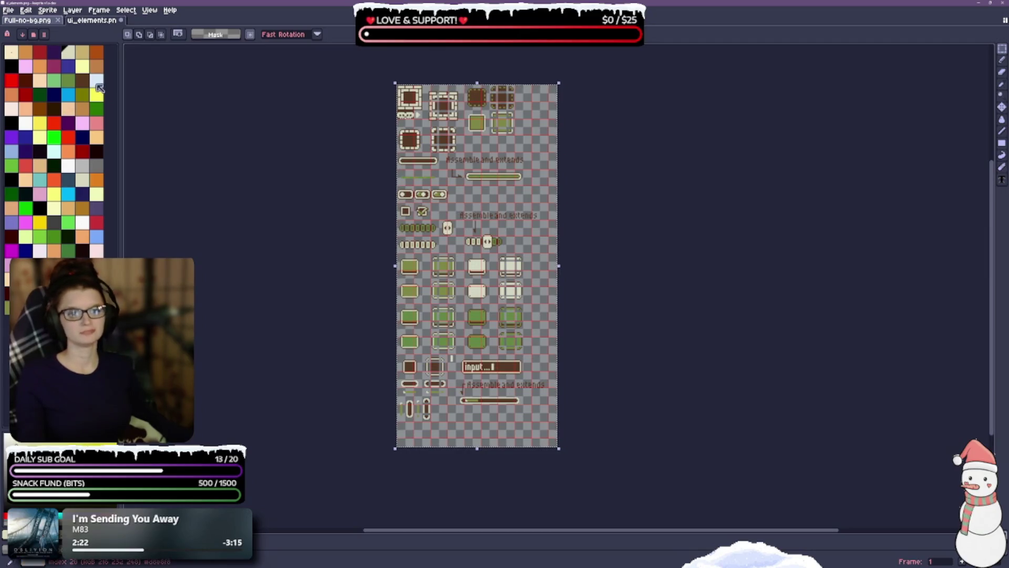
drag(119, 108, 80, 103)
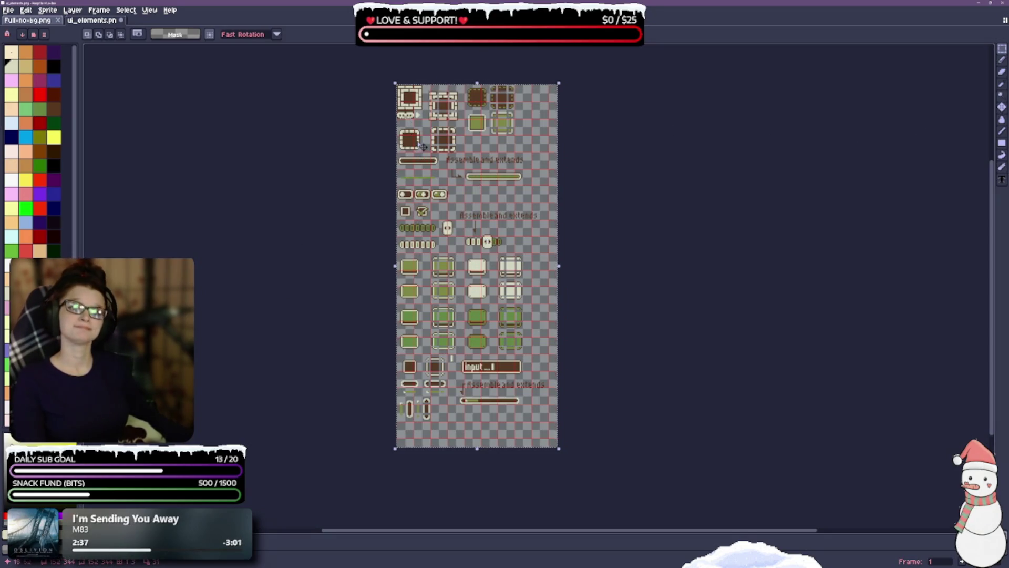
Step: Sample colours with the Eyedropper (I), then return to the Rectangular Marquee (M)
key(i)
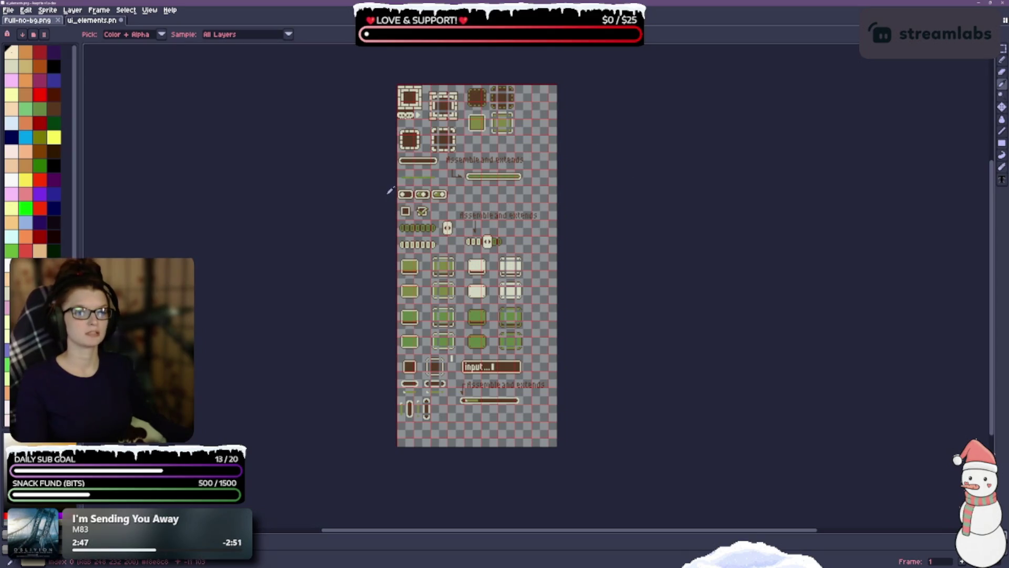
scroll(458, 205, up, 2)
scroll(470, 216, down, 3)
scroll(504, 240, up, 1)
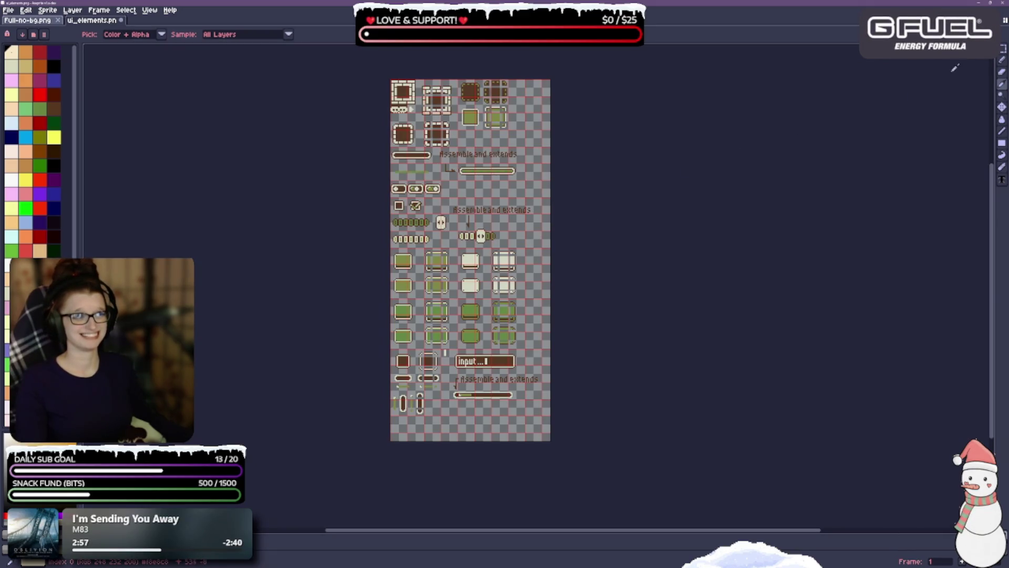
key(m)
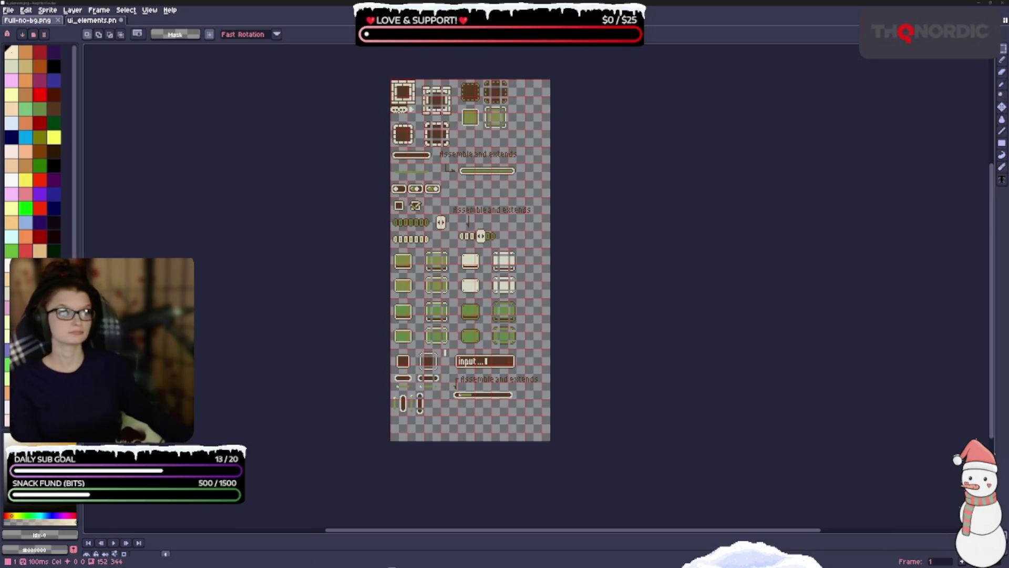
Step: Enlarge the timeline to show the layer, save ui_elements.png, and marquee the whole sheet
scroll(619, 400, down, 1)
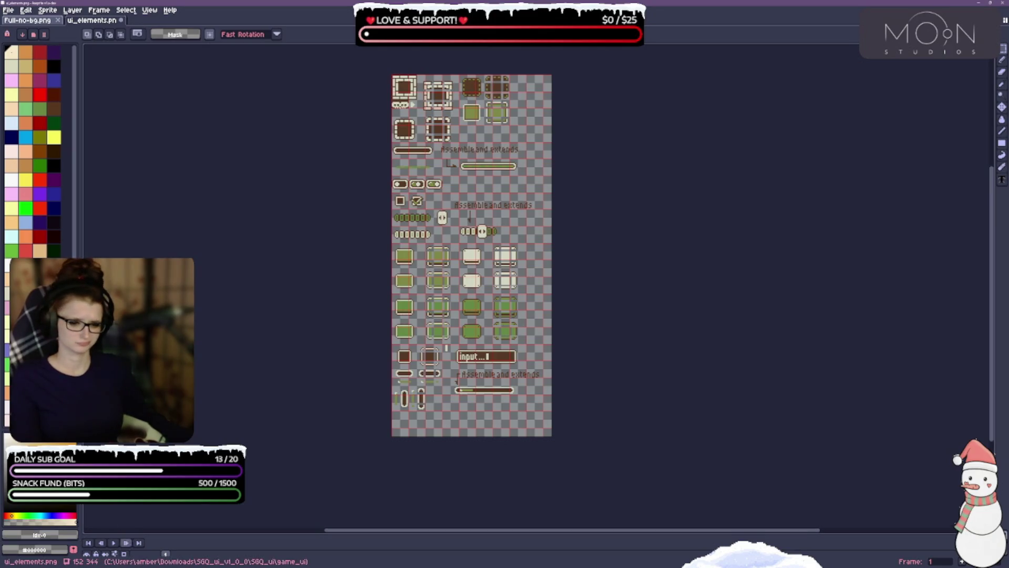
drag(148, 535, 149, 511)
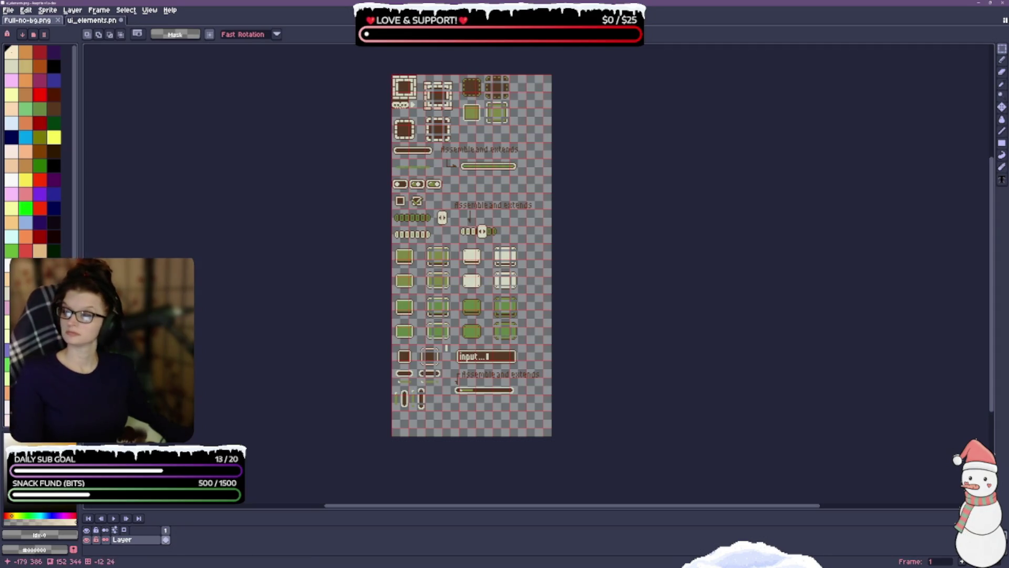
drag(269, 359, 280, 368)
key(ctrl+s)
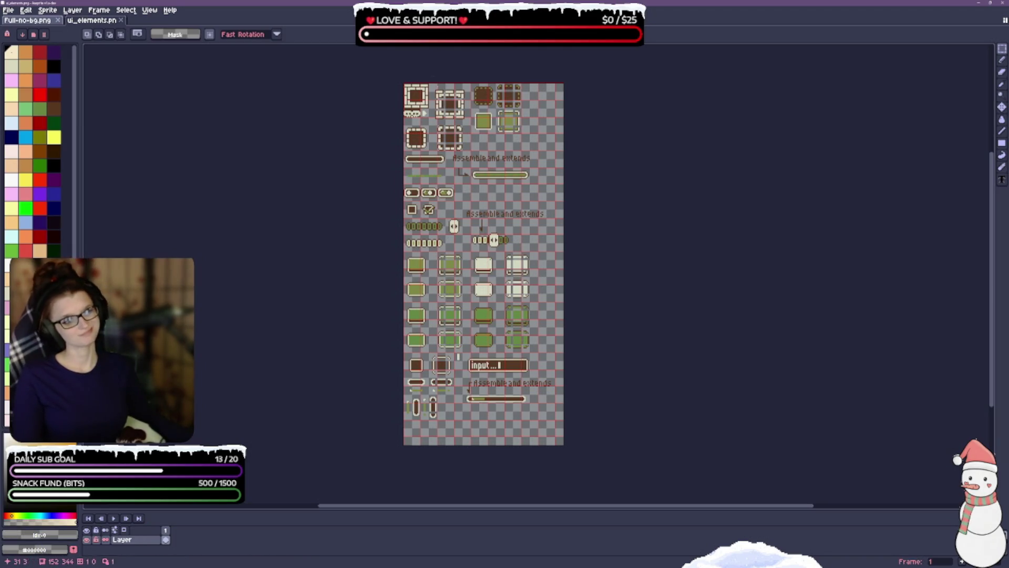
drag(399, 75, 593, 464)
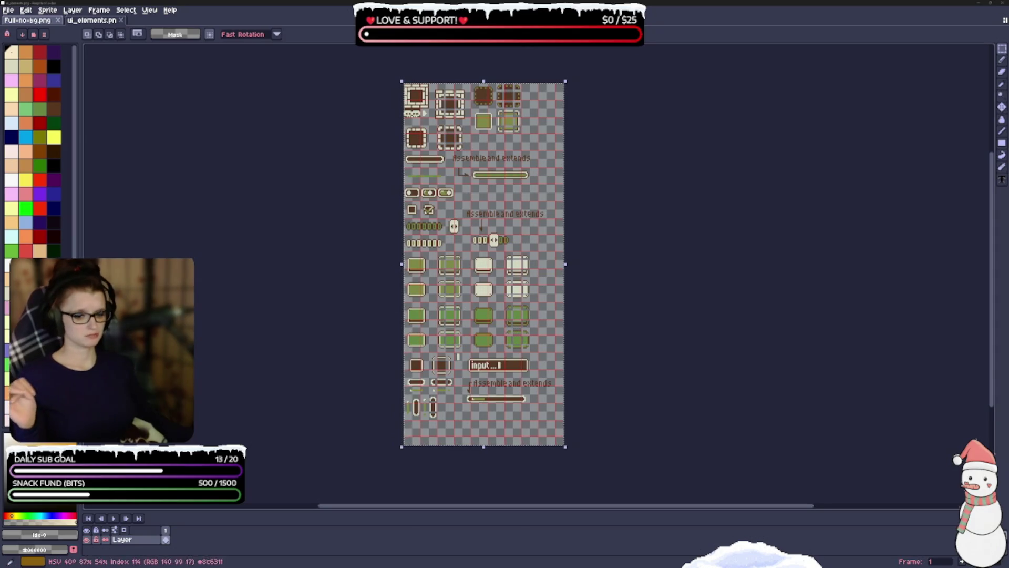
Step: Check the foreground colour's values, then pick pale blue palette index 20 (216,232,248) for drawing
click(46, 538)
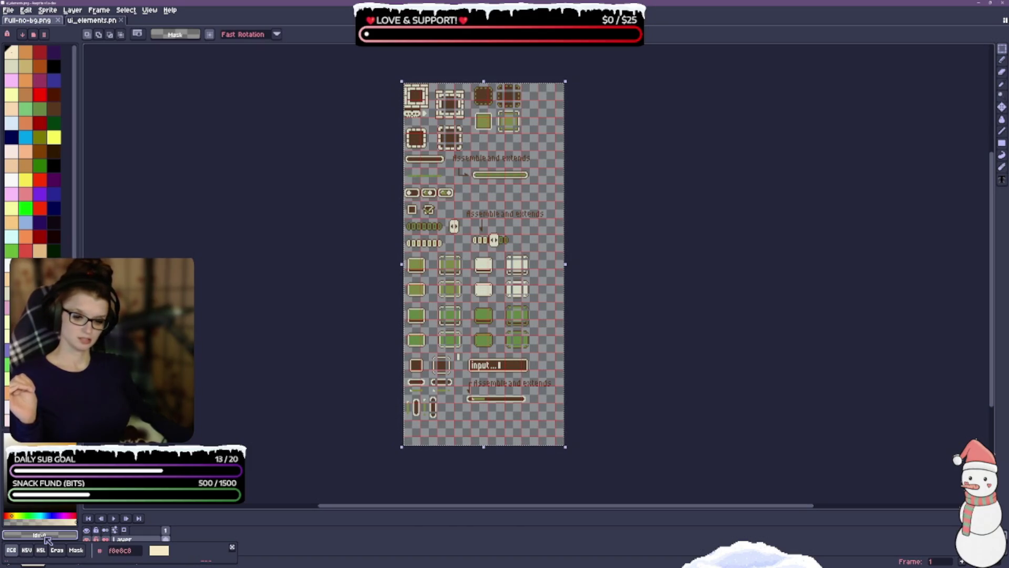
drag(186, 558, 284, 314)
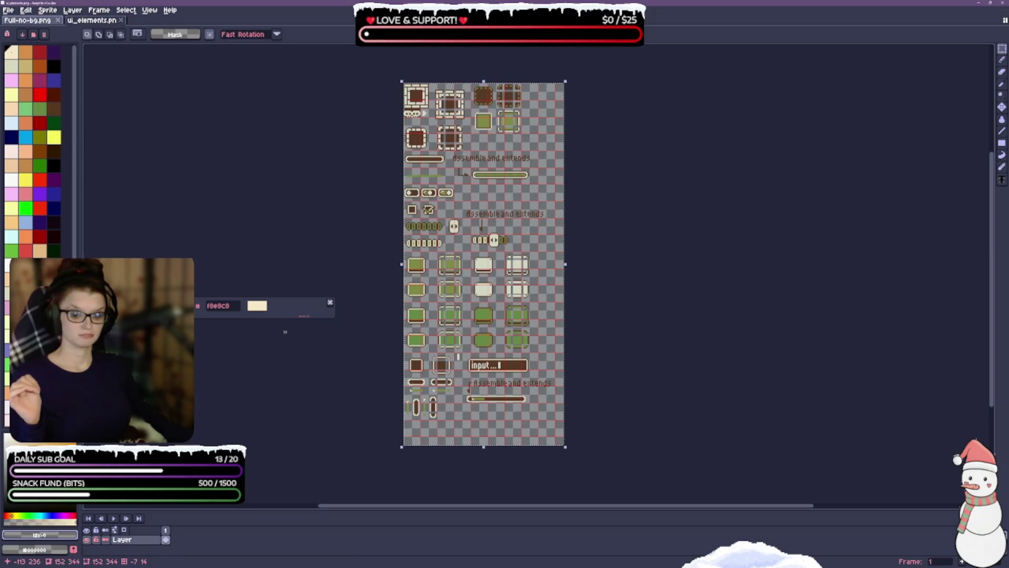
click(330, 302)
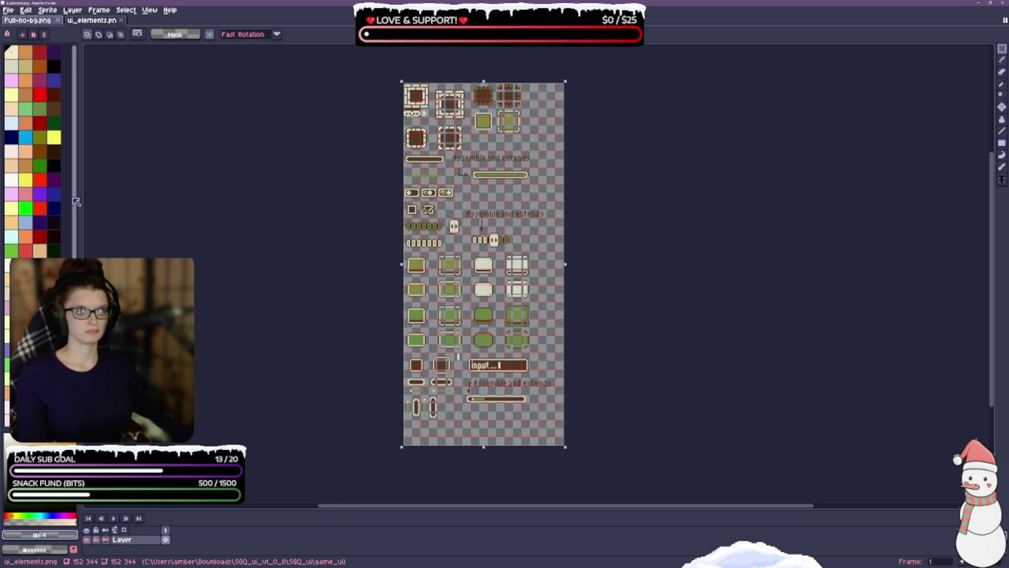
click(12, 124)
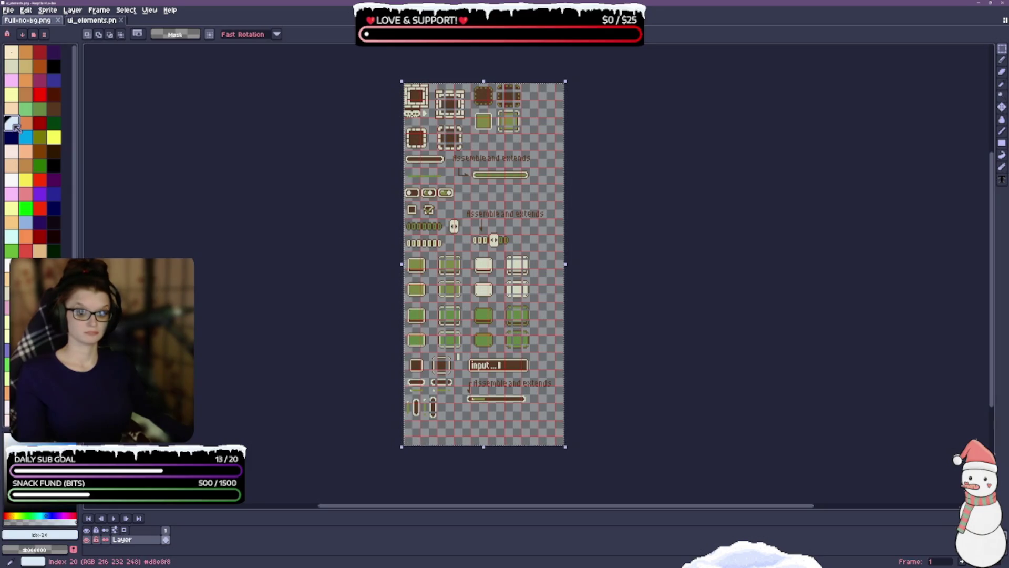